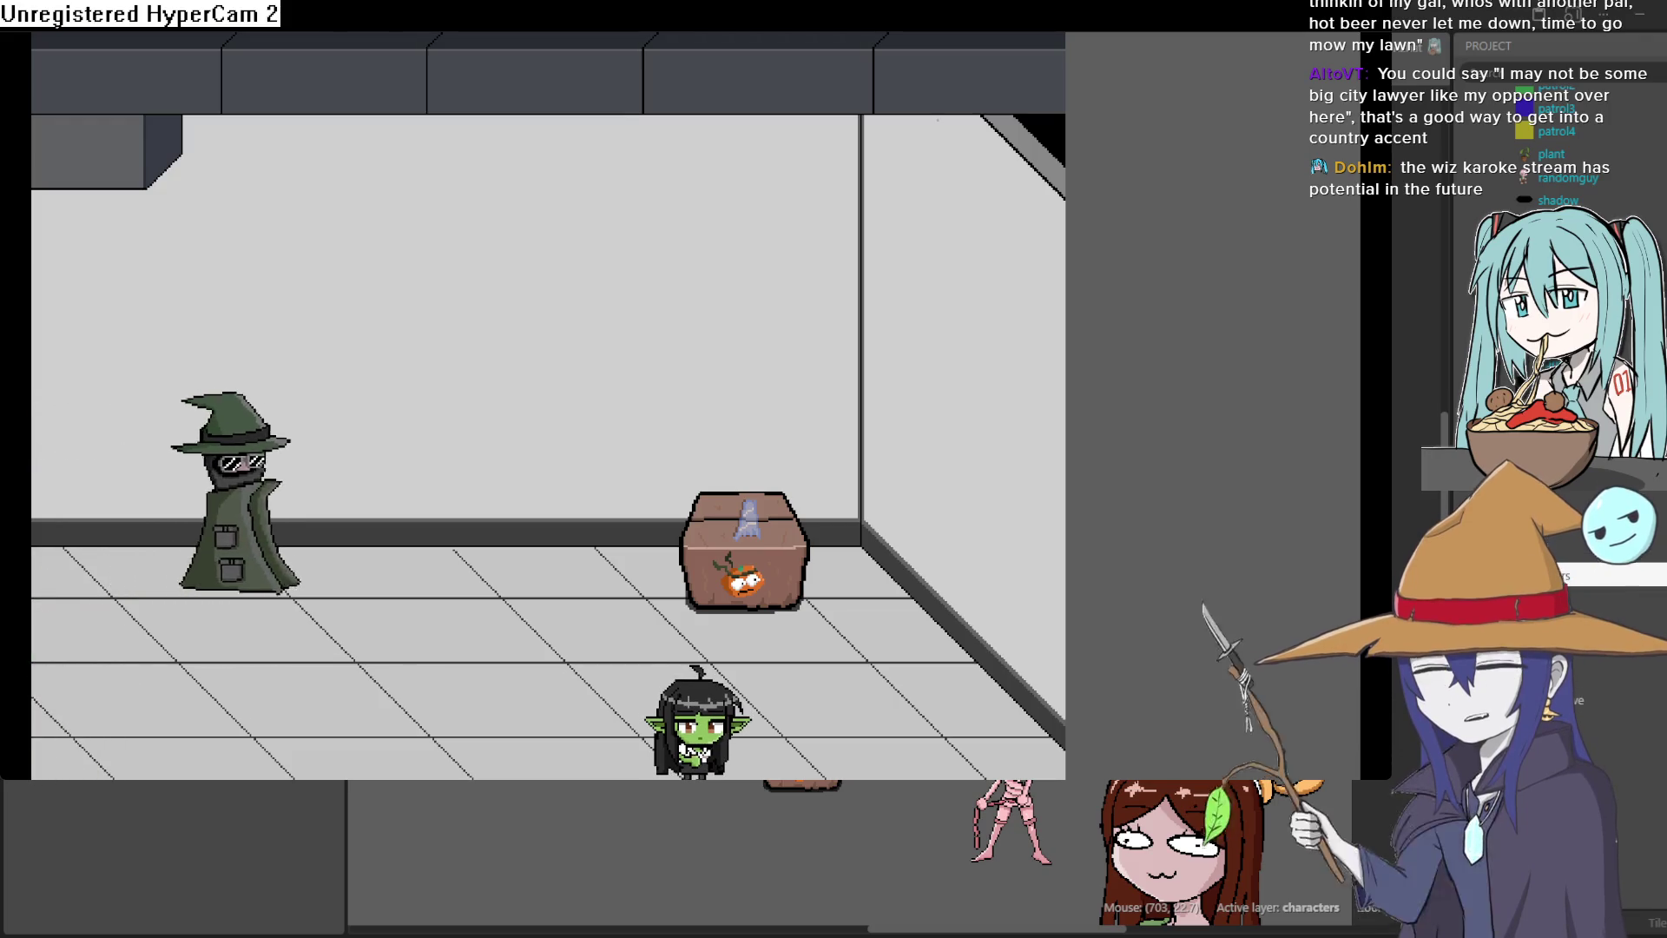
Close the running game preview with Alt+F4 to get back to the groundfloor1 layout
scroll(818, 366, "up", 2)
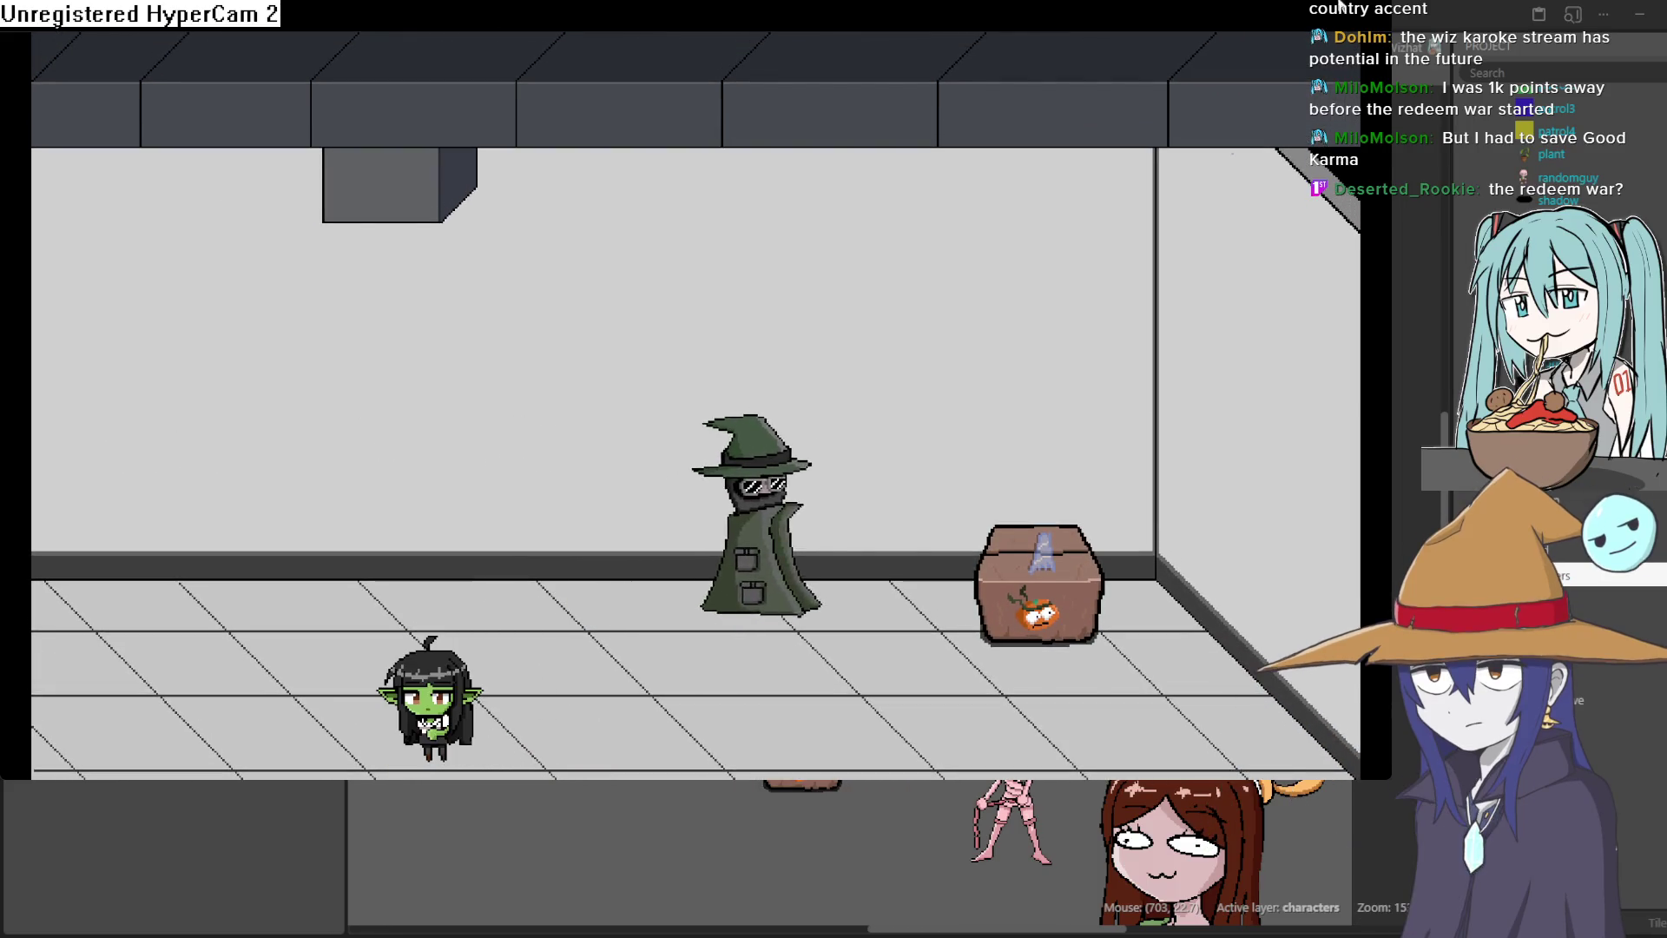
key("alt+F4")
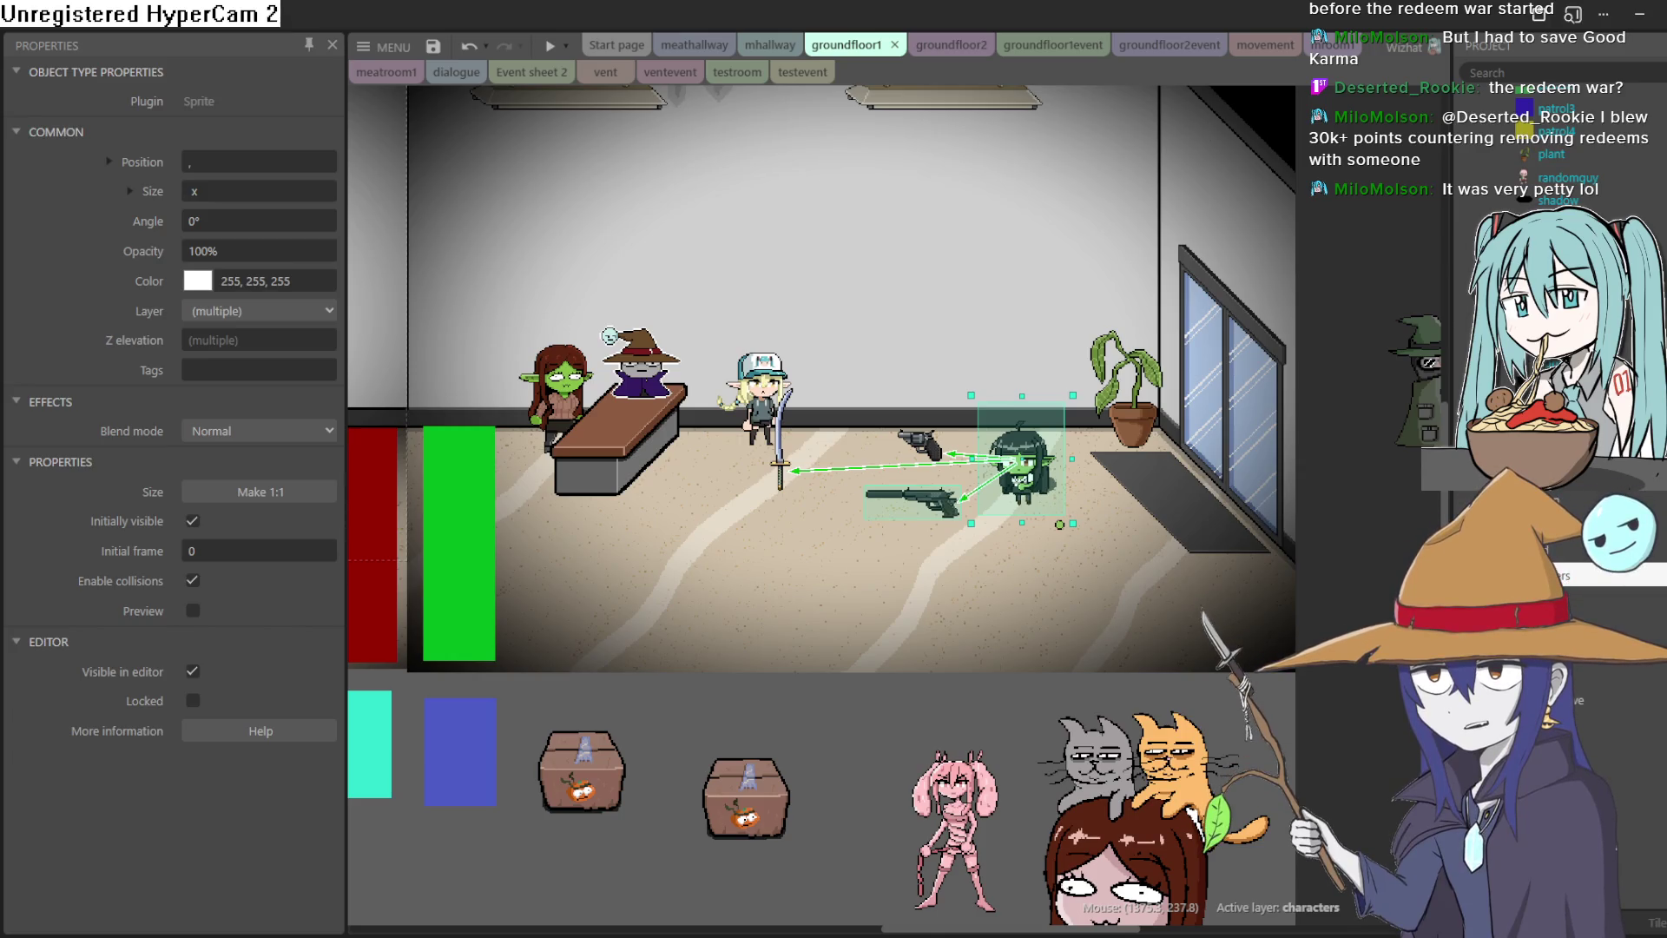
left_click(552, 48)
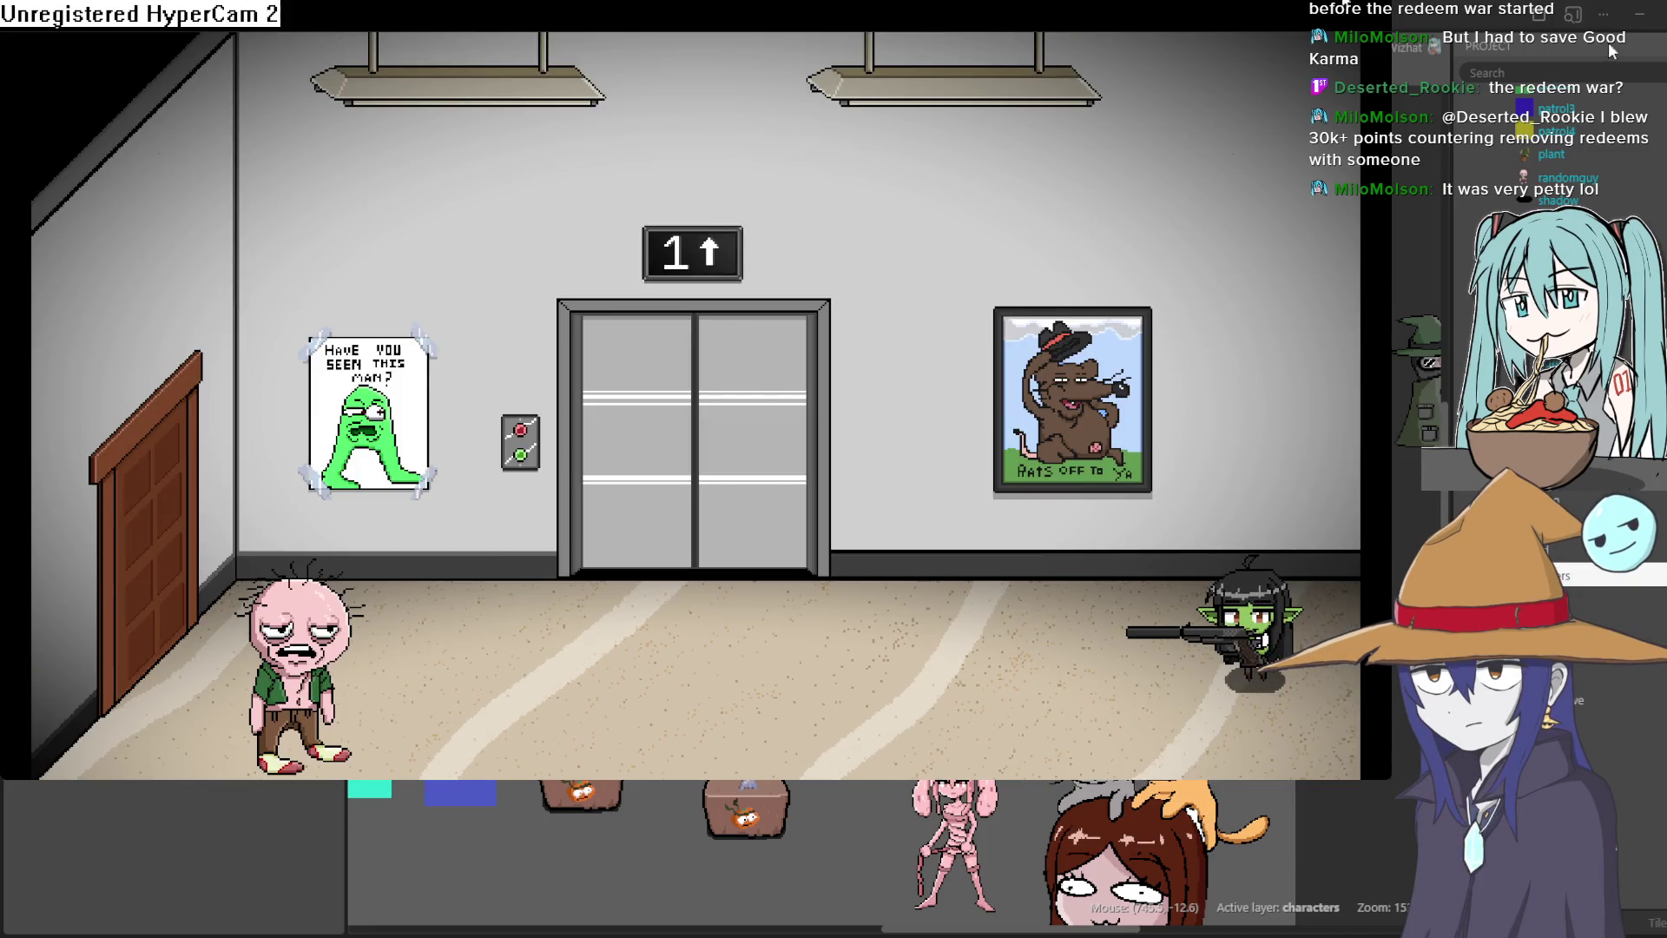
left_click(1633, 46)
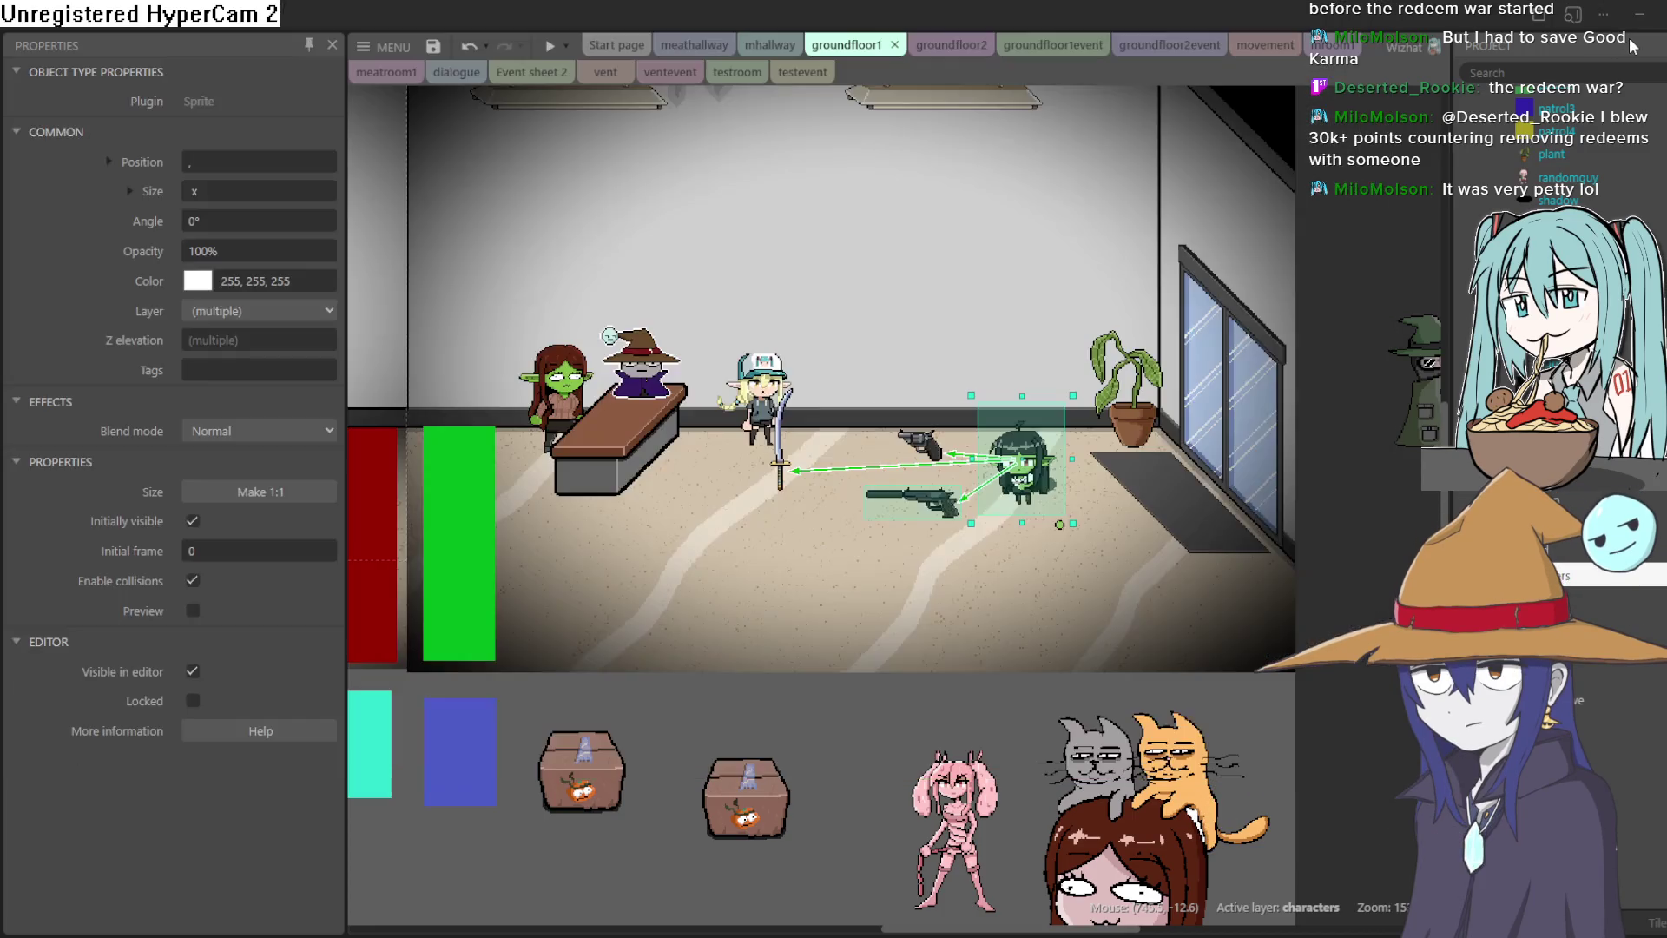
left_click(549, 45)
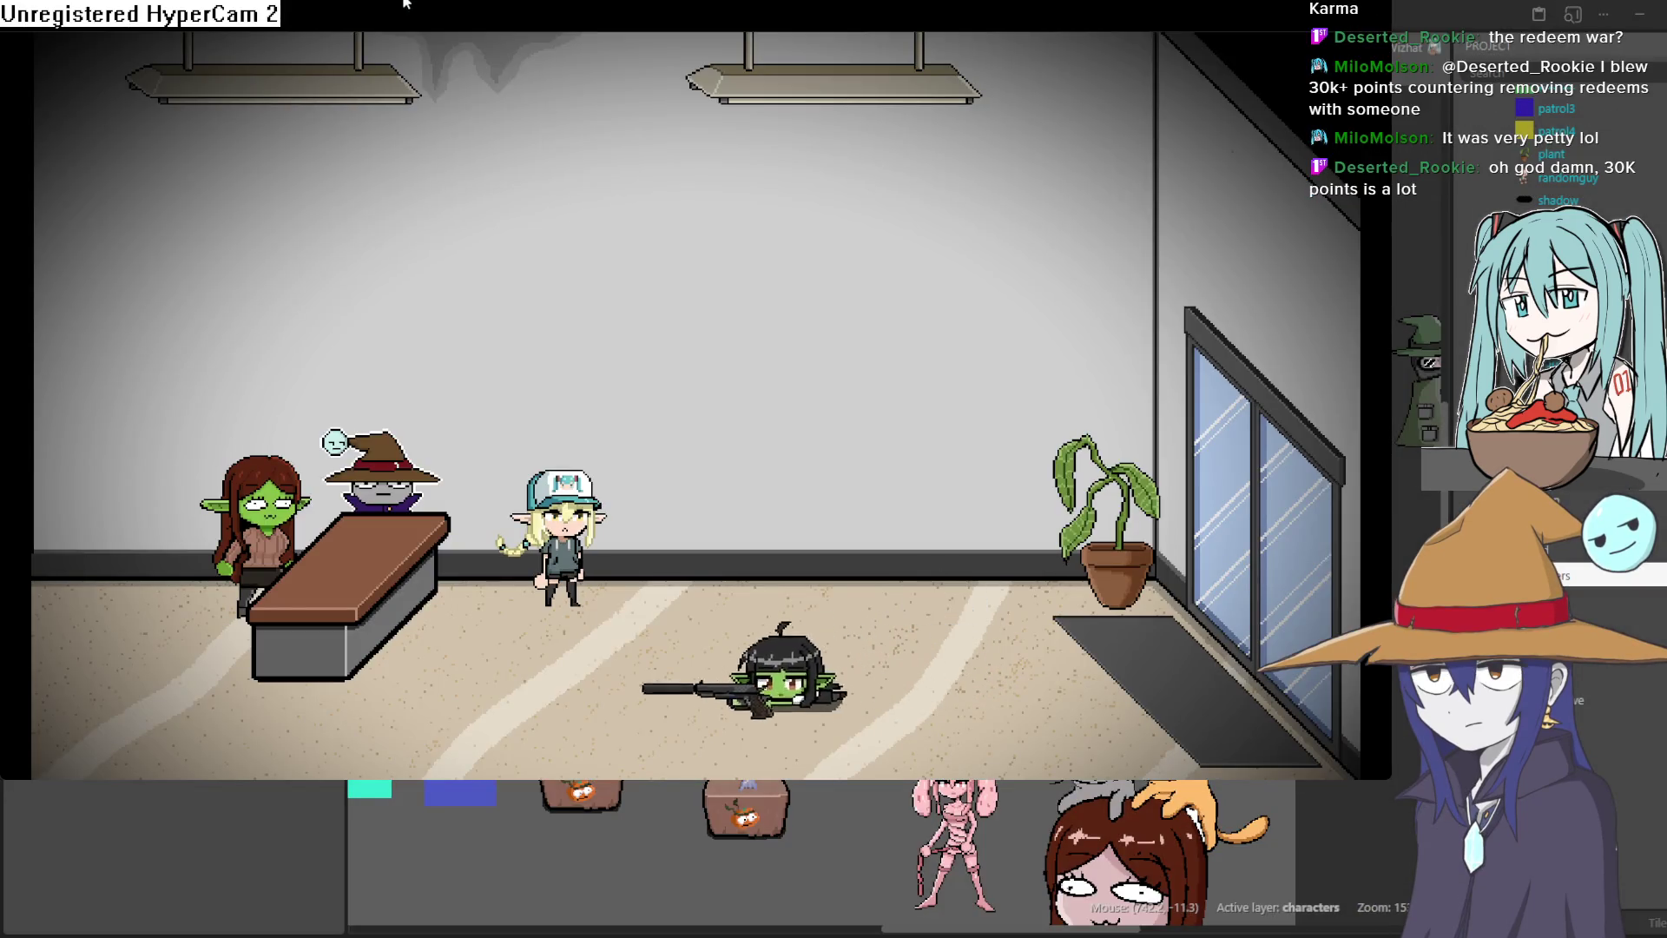
key("Left")
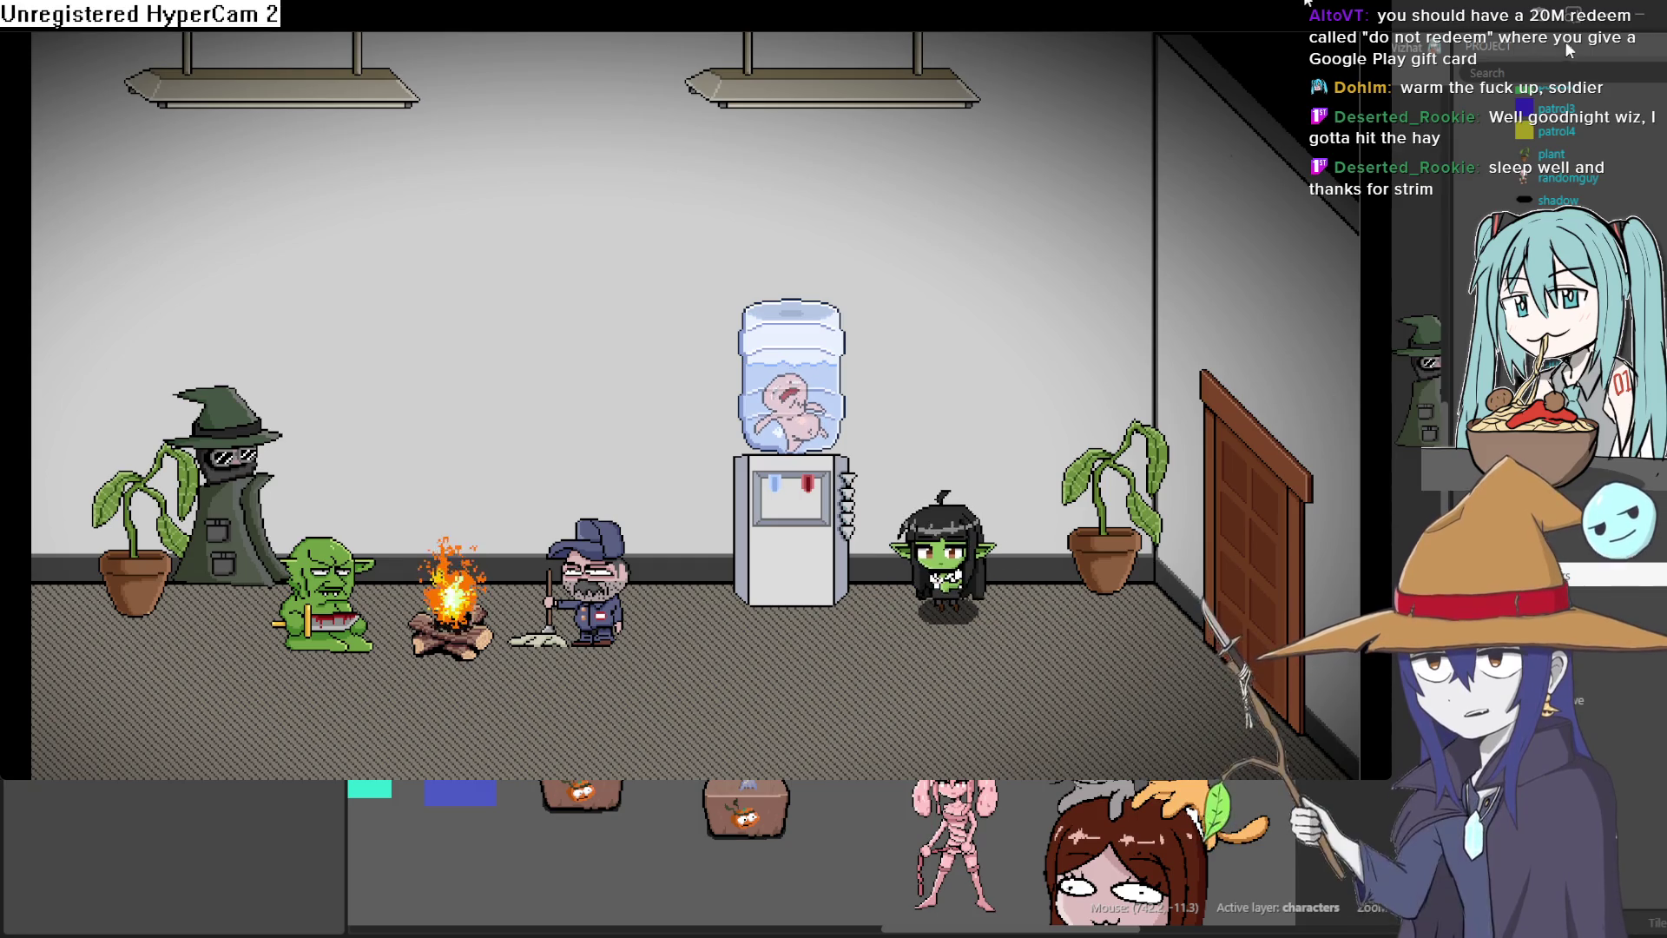
key("alt+Tab")
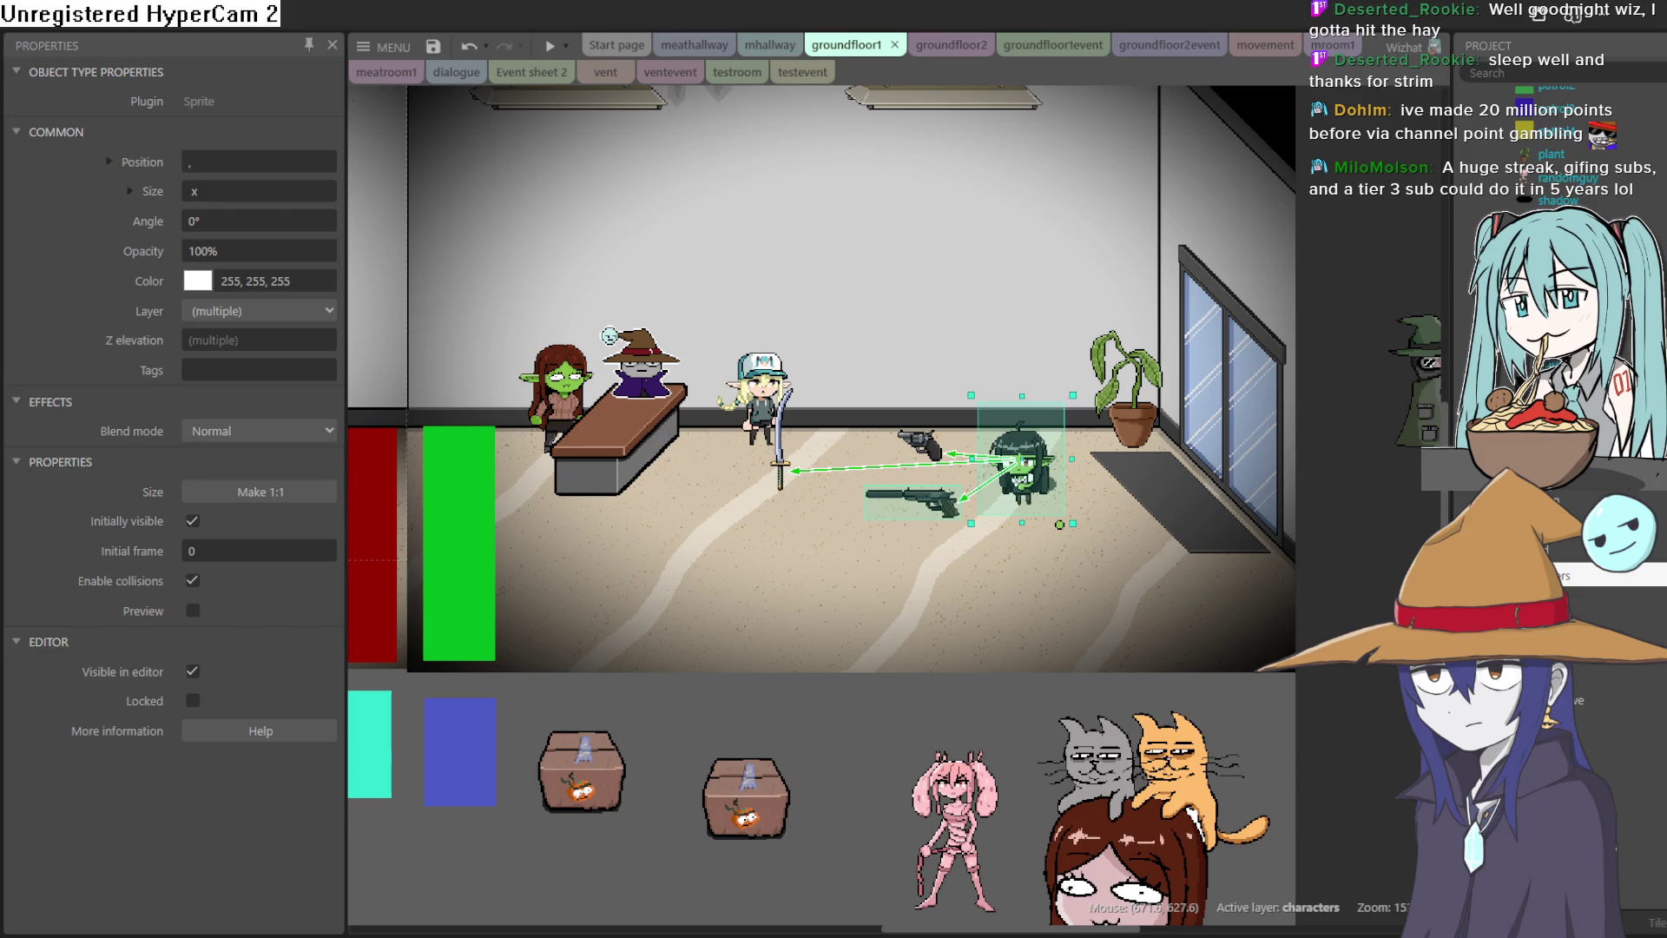
Move past the BeepBox tab to Wheel of Names and spin the 76-title game wheel
key("ctrl+Tab")
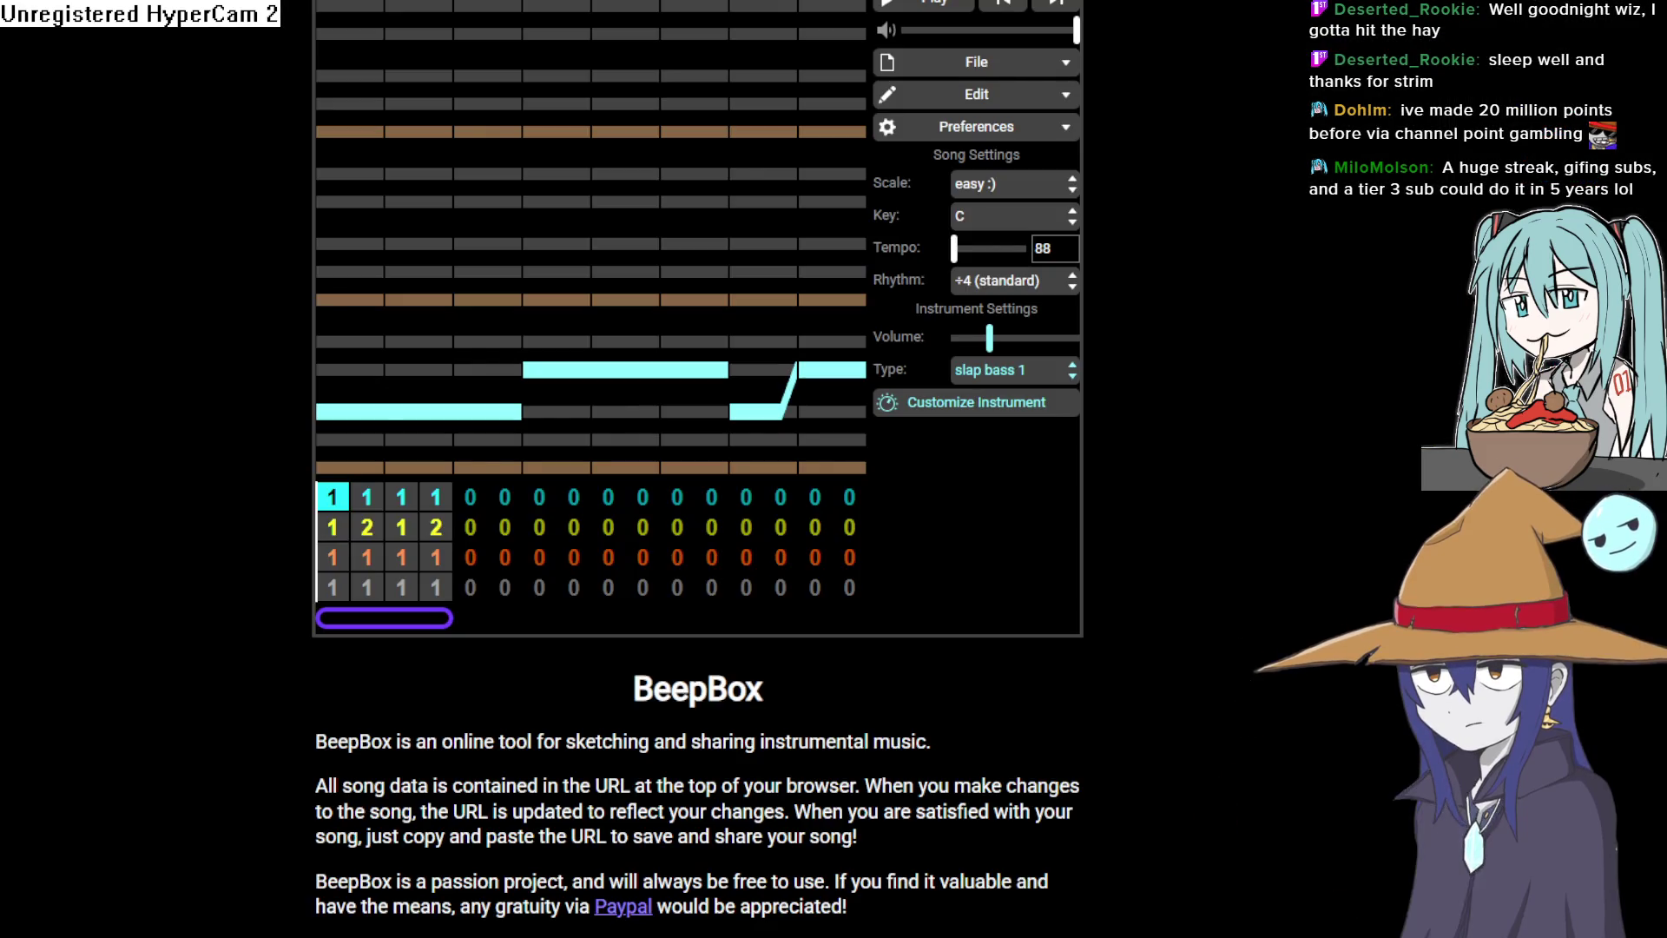
key("ctrl+Tab")
left_click(723, 502)
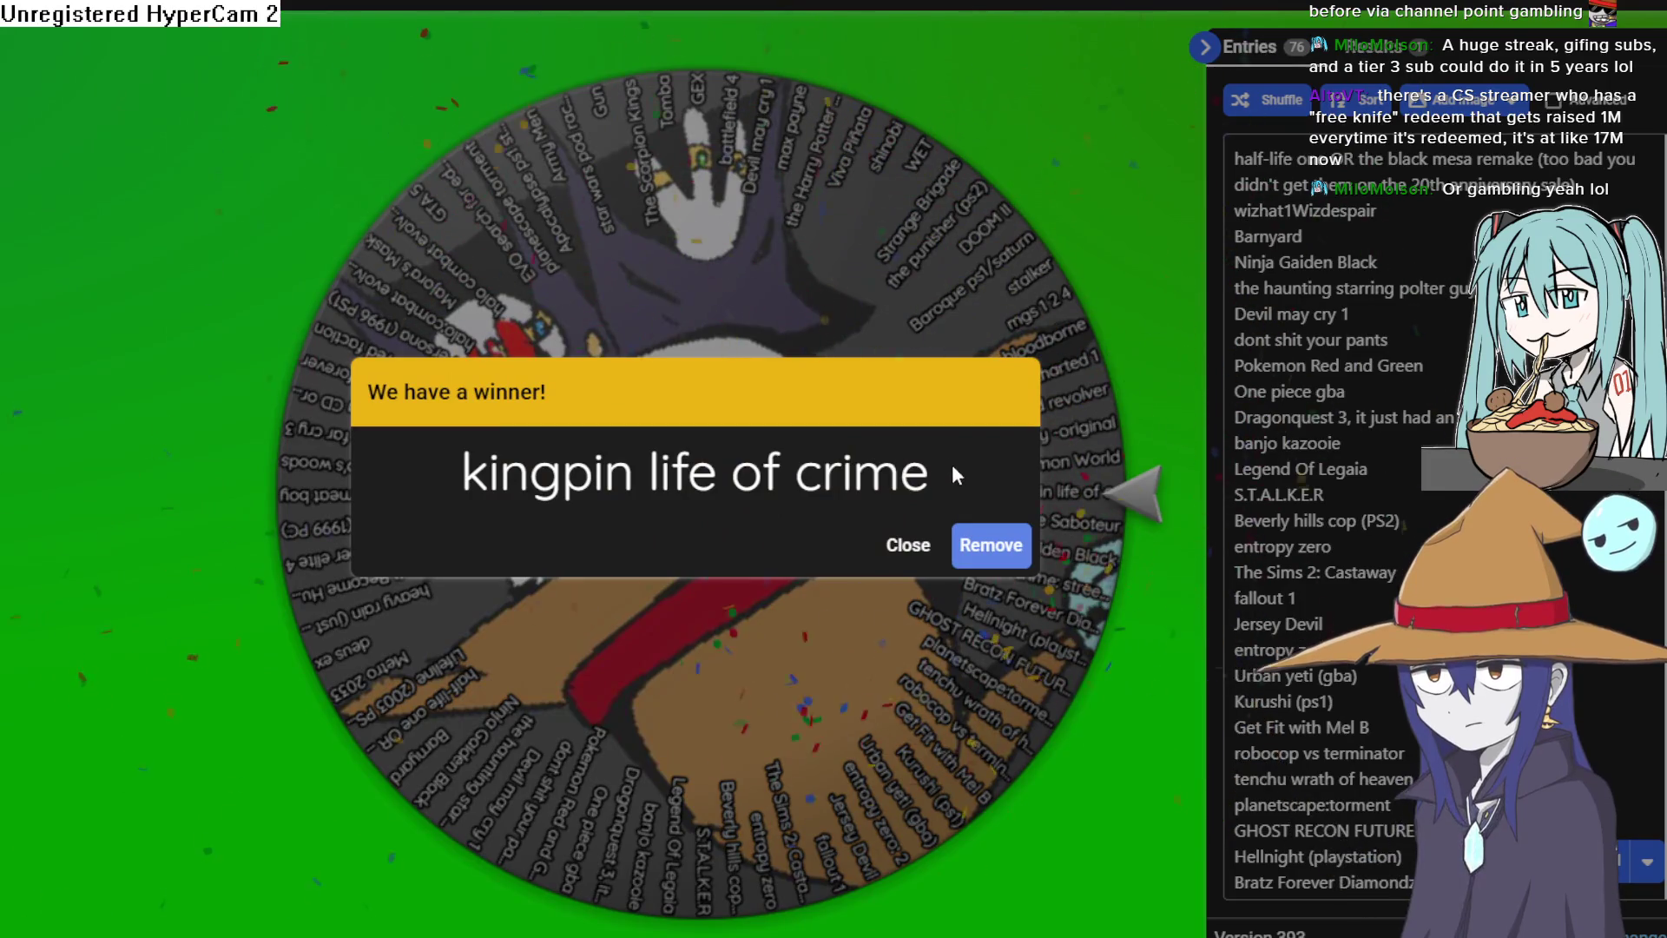
Select the winning title 'kingpin life of crime' in the result dialog for a web search
left_click_drag(952, 464, 554, 473)
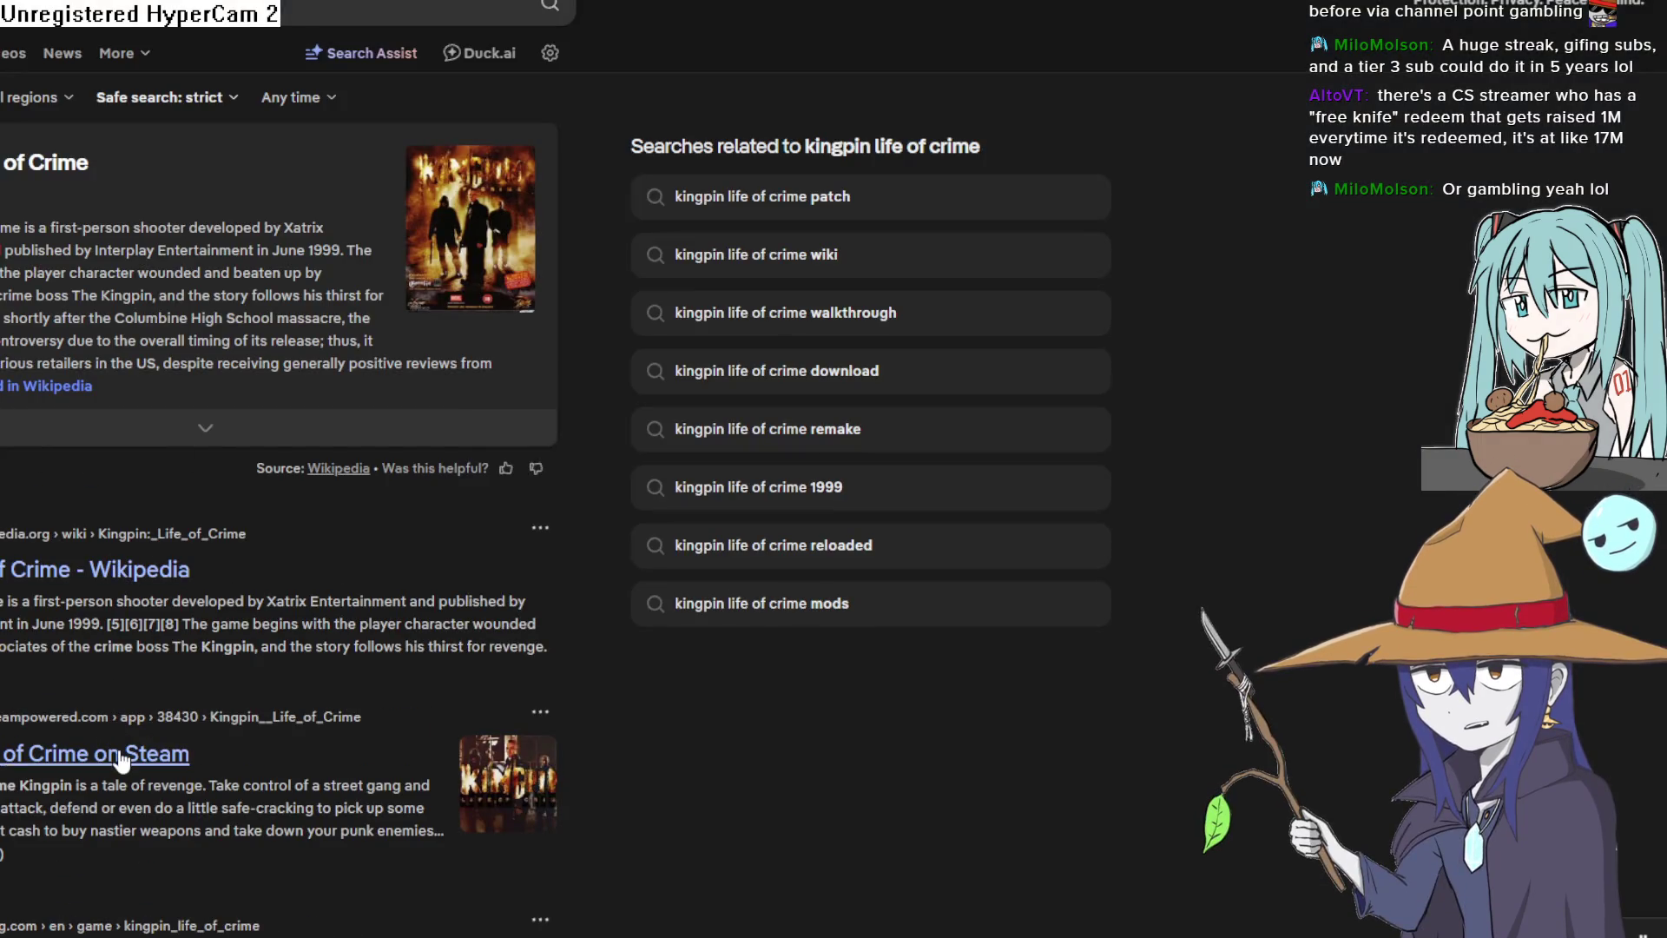
Open the Kingpin: Life of Crime Steam store page and view its second and third screenshots
left_click(121, 755)
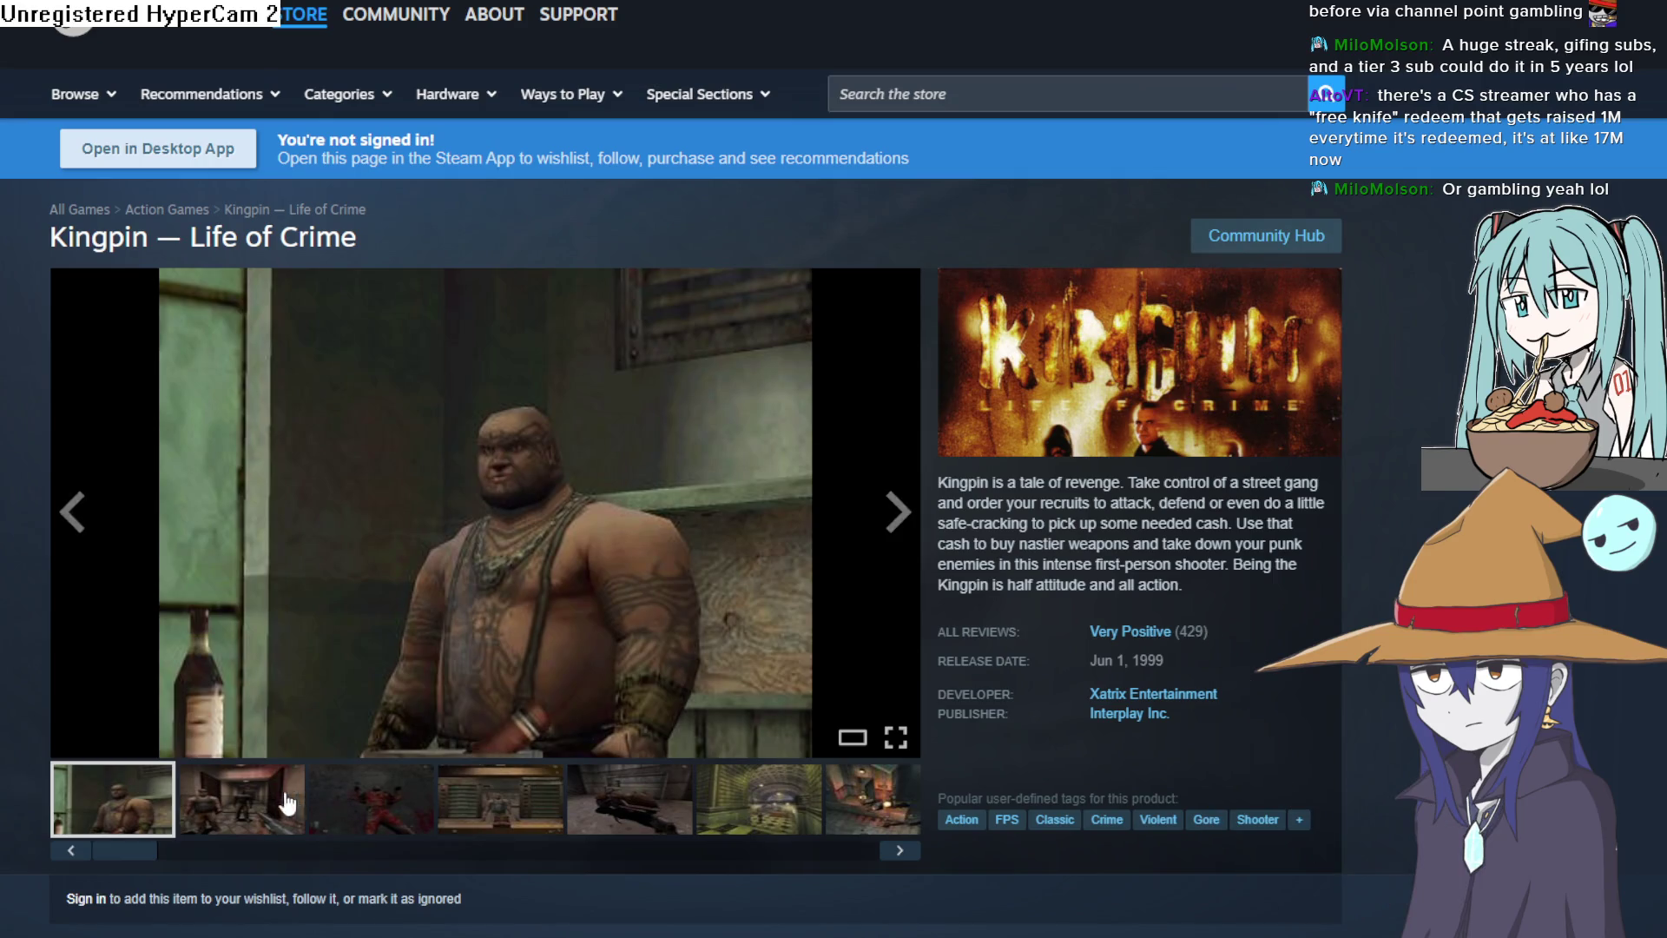
left_click(289, 803)
left_click(369, 799)
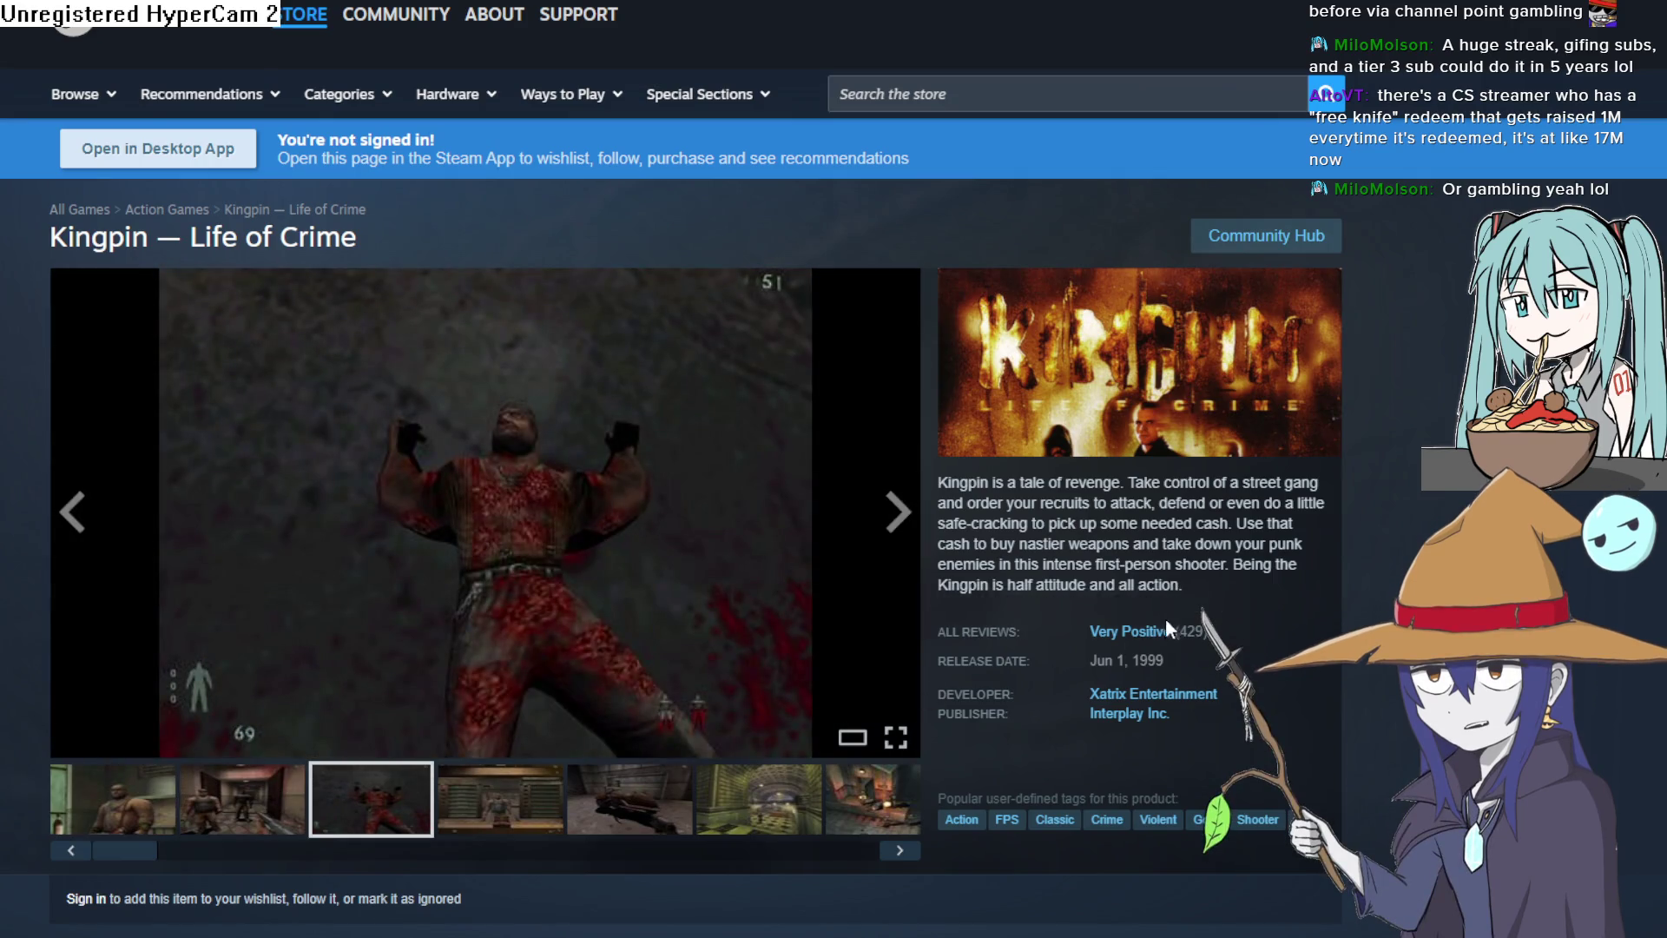
scroll(911, 607, "down", 5)
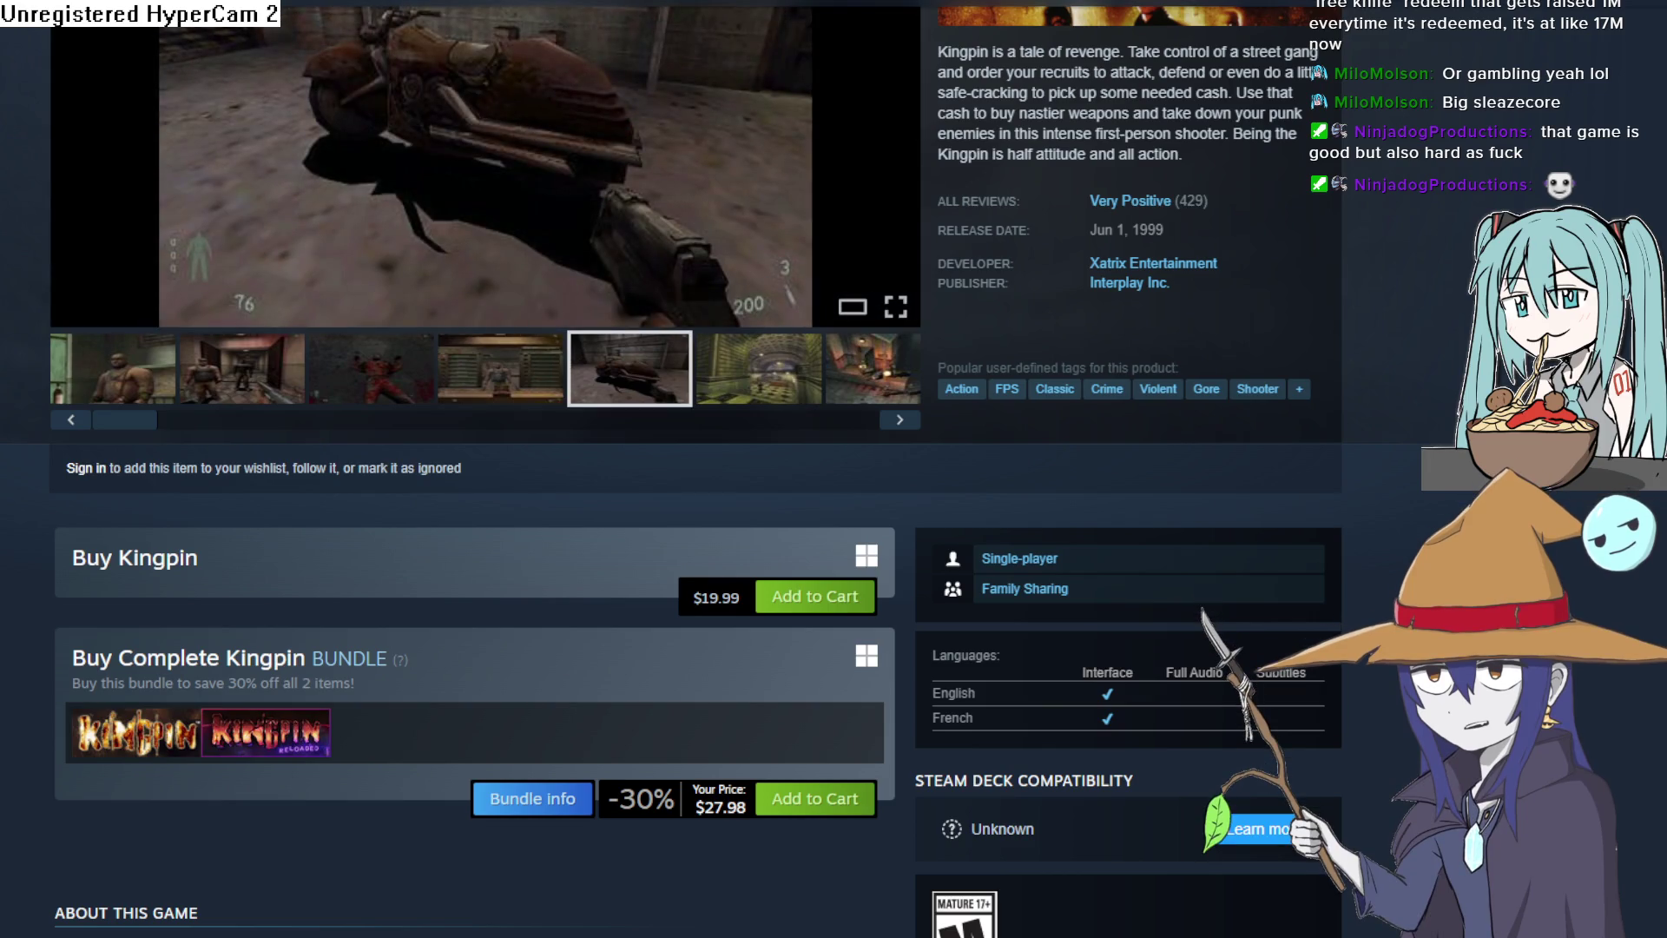
scroll(695, 469, "up", 5)
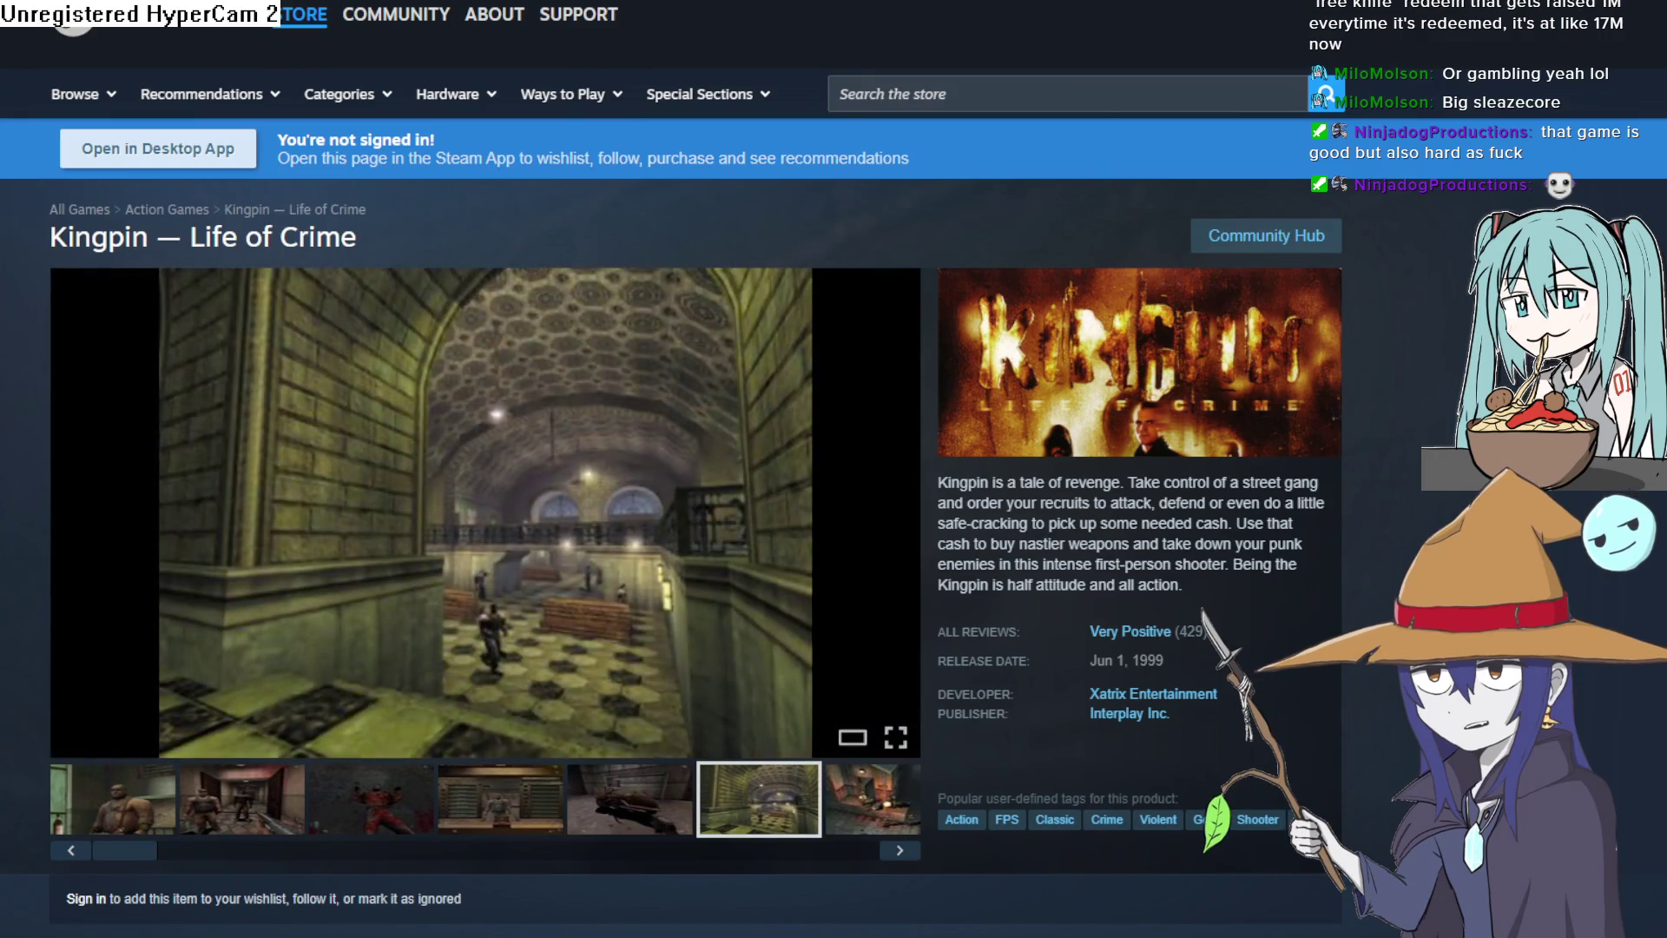
scroll(770, 608, "down", 3)
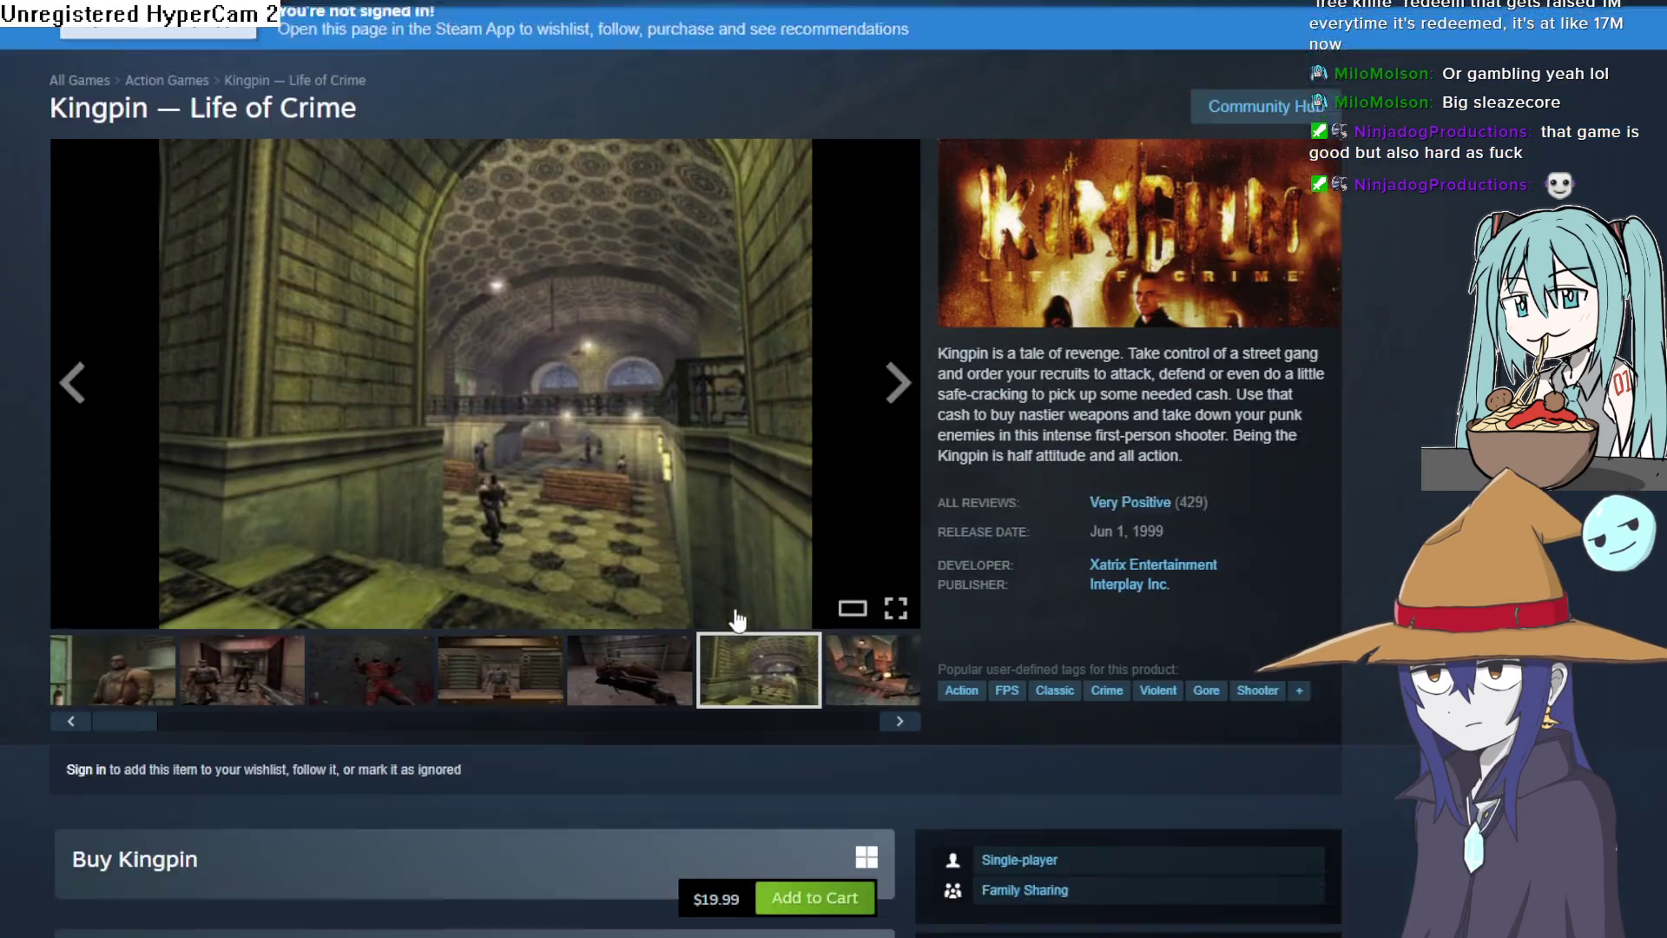
Browse the screenshot carousel (motorcycle, red-shirted man, gore), ending on the alley gunfight shot
left_click(770, 607)
left_click(599, 583)
left_click(468, 583)
left_click(341, 583)
left_click(246, 599)
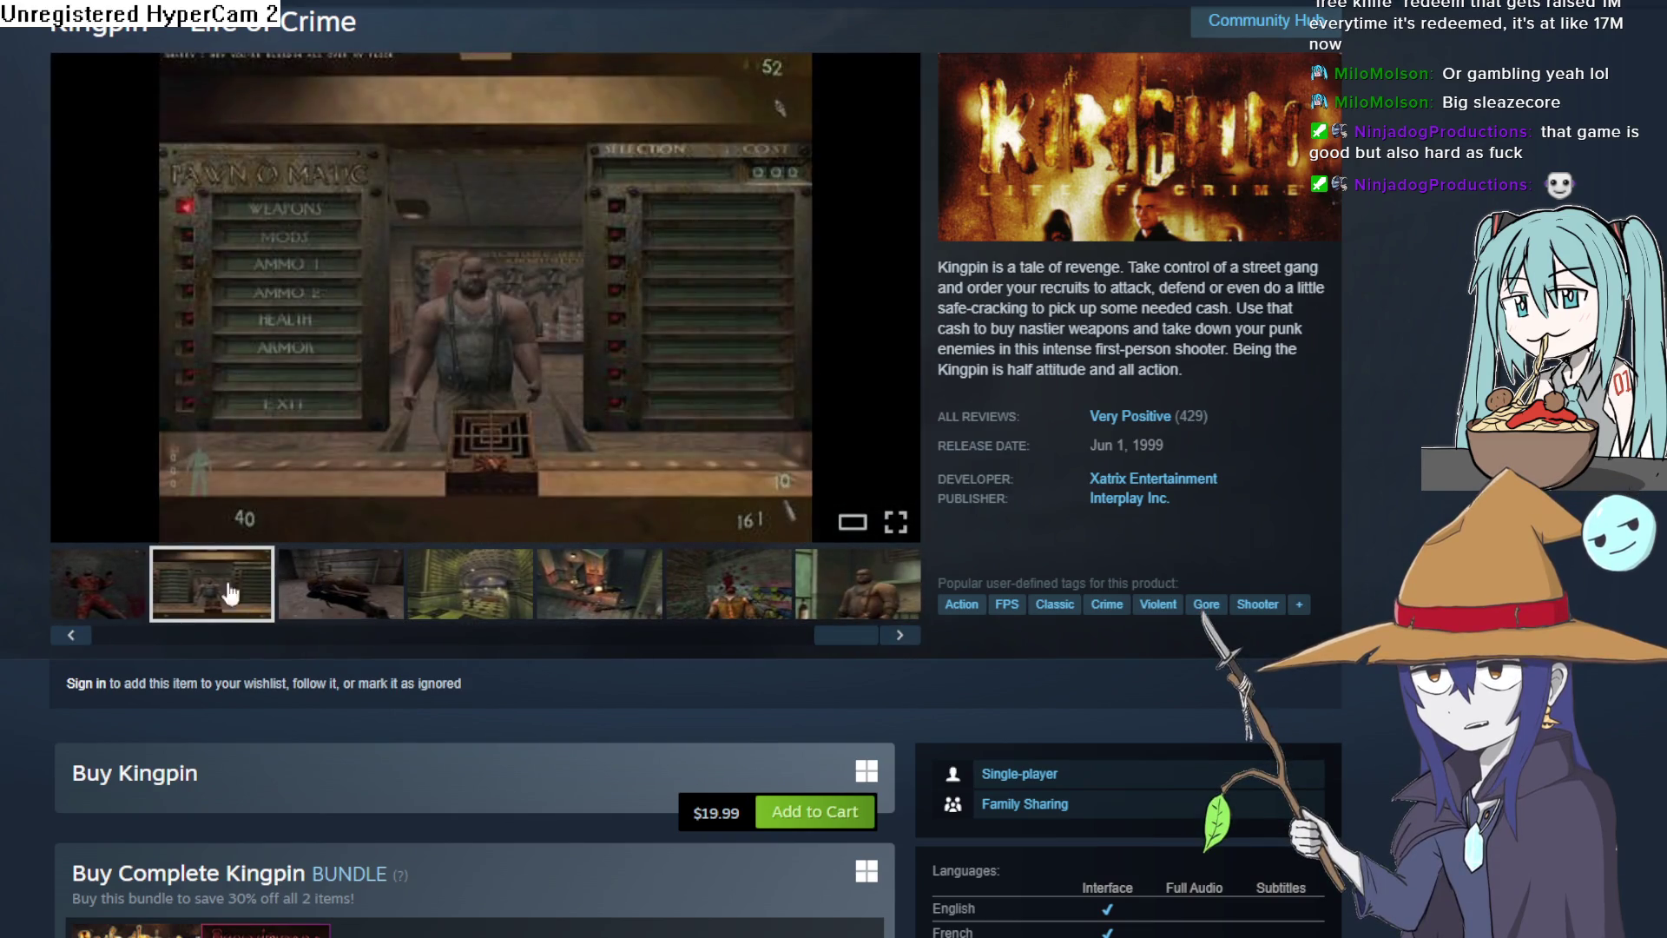
left_click(131, 583)
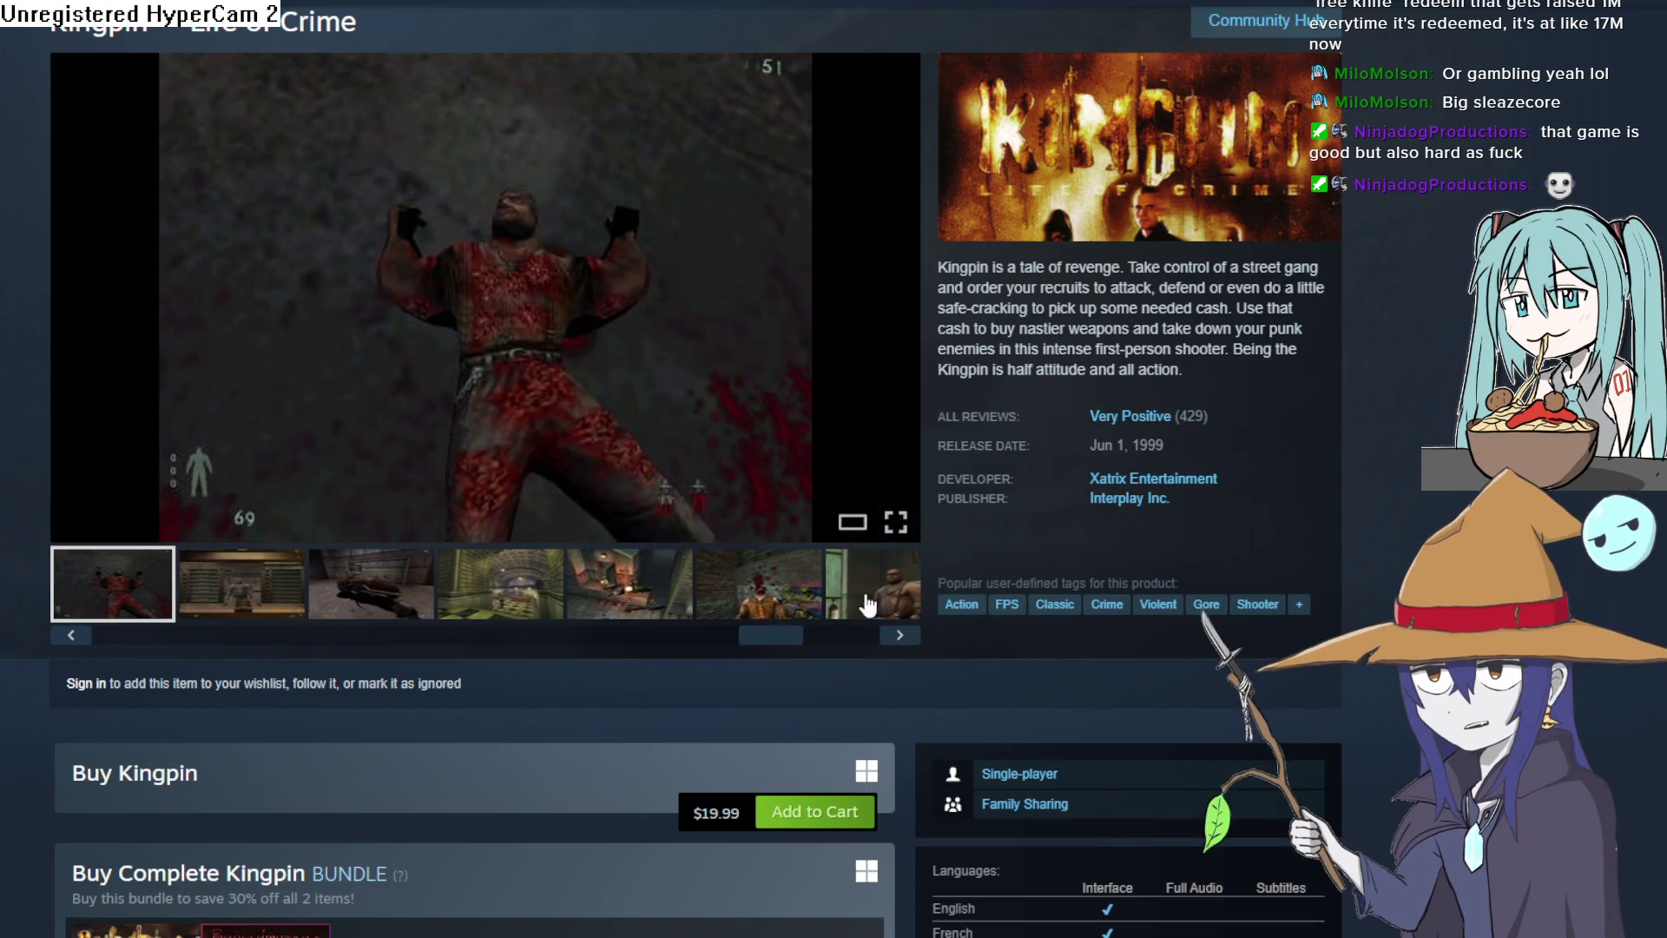
left_click(871, 602)
left_click(700, 613)
left_click(599, 591)
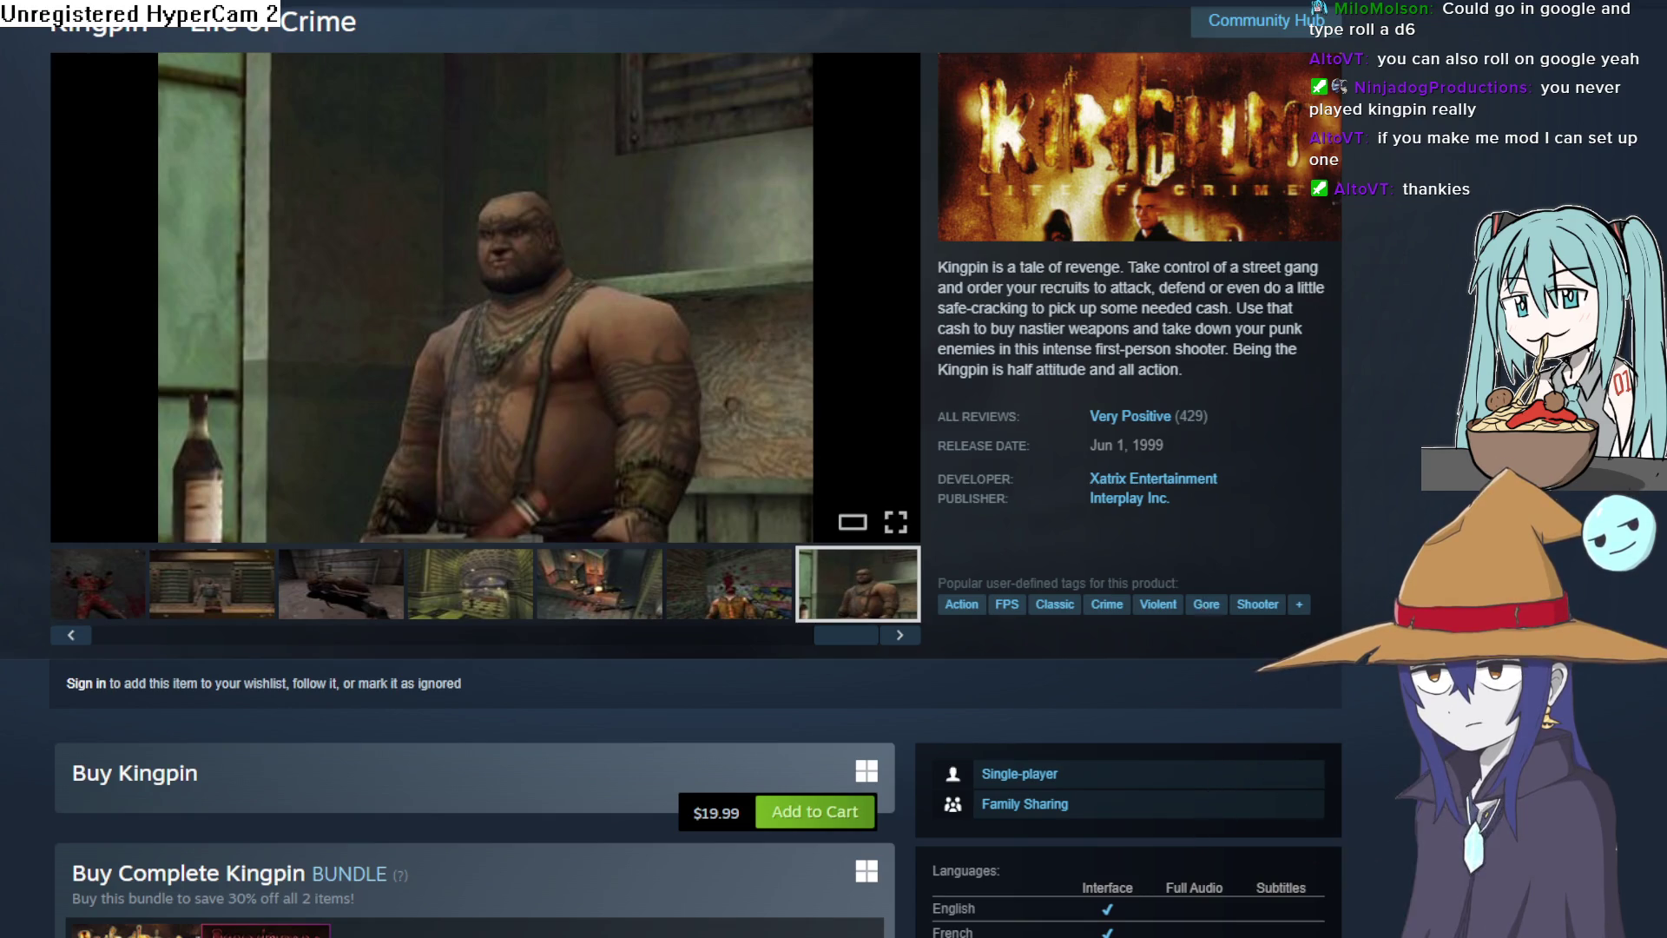
mouse_move(486, 295)
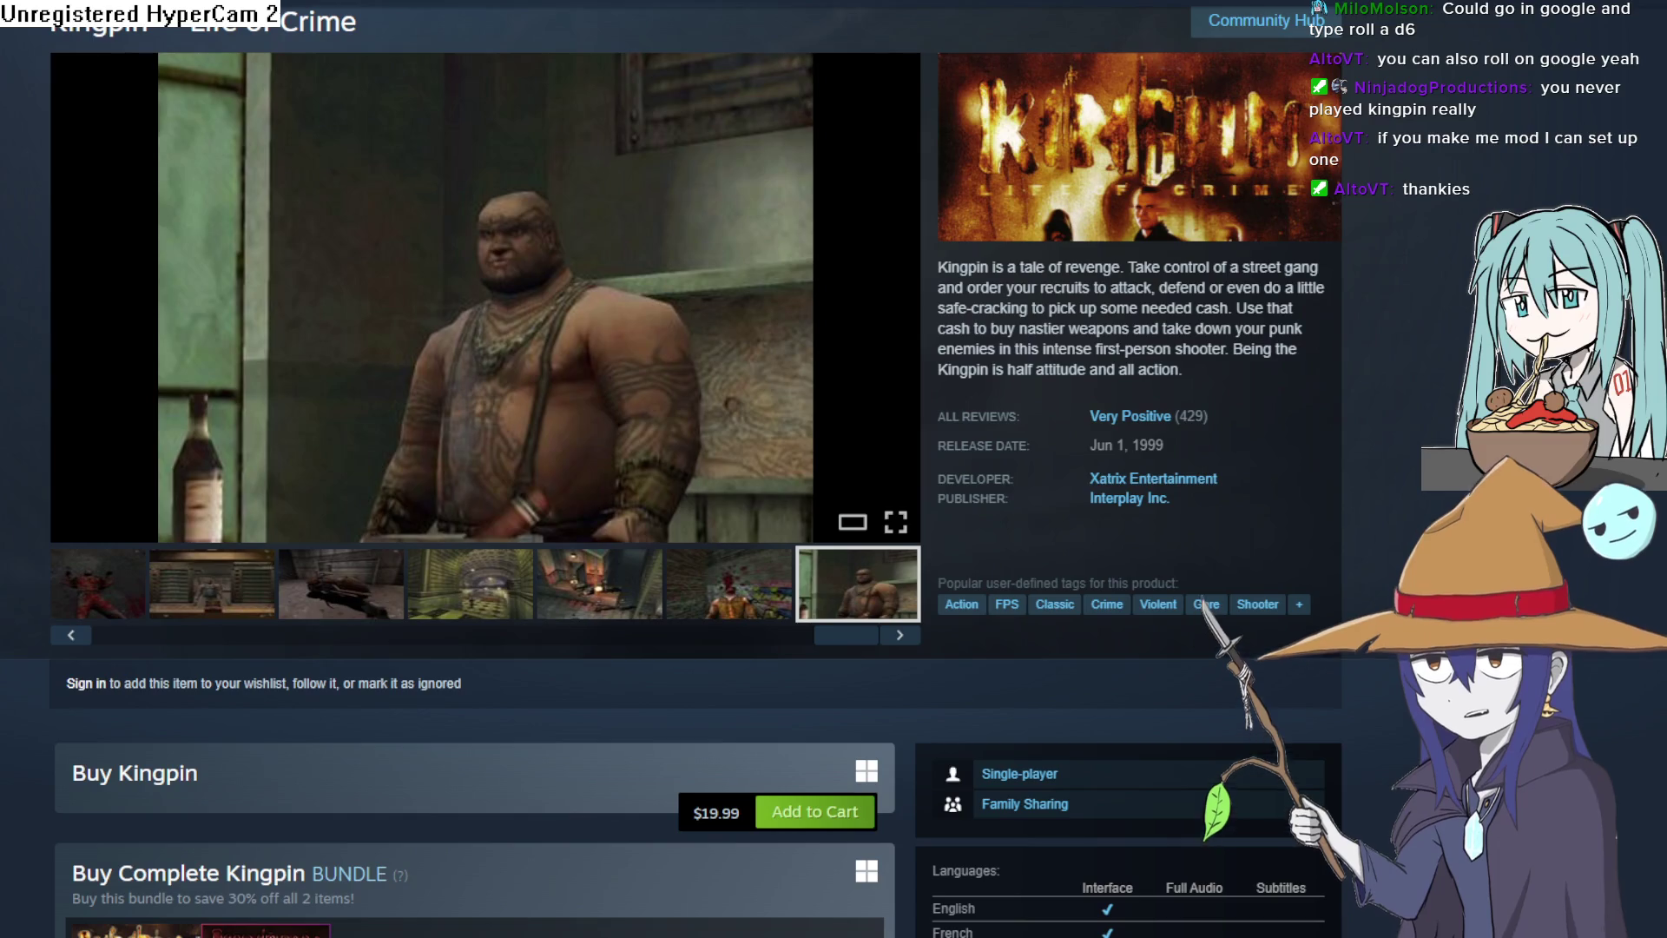
Switch back to the Construct 3 groundfloor1 layout and run a preview with F5
key("alt+Tab")
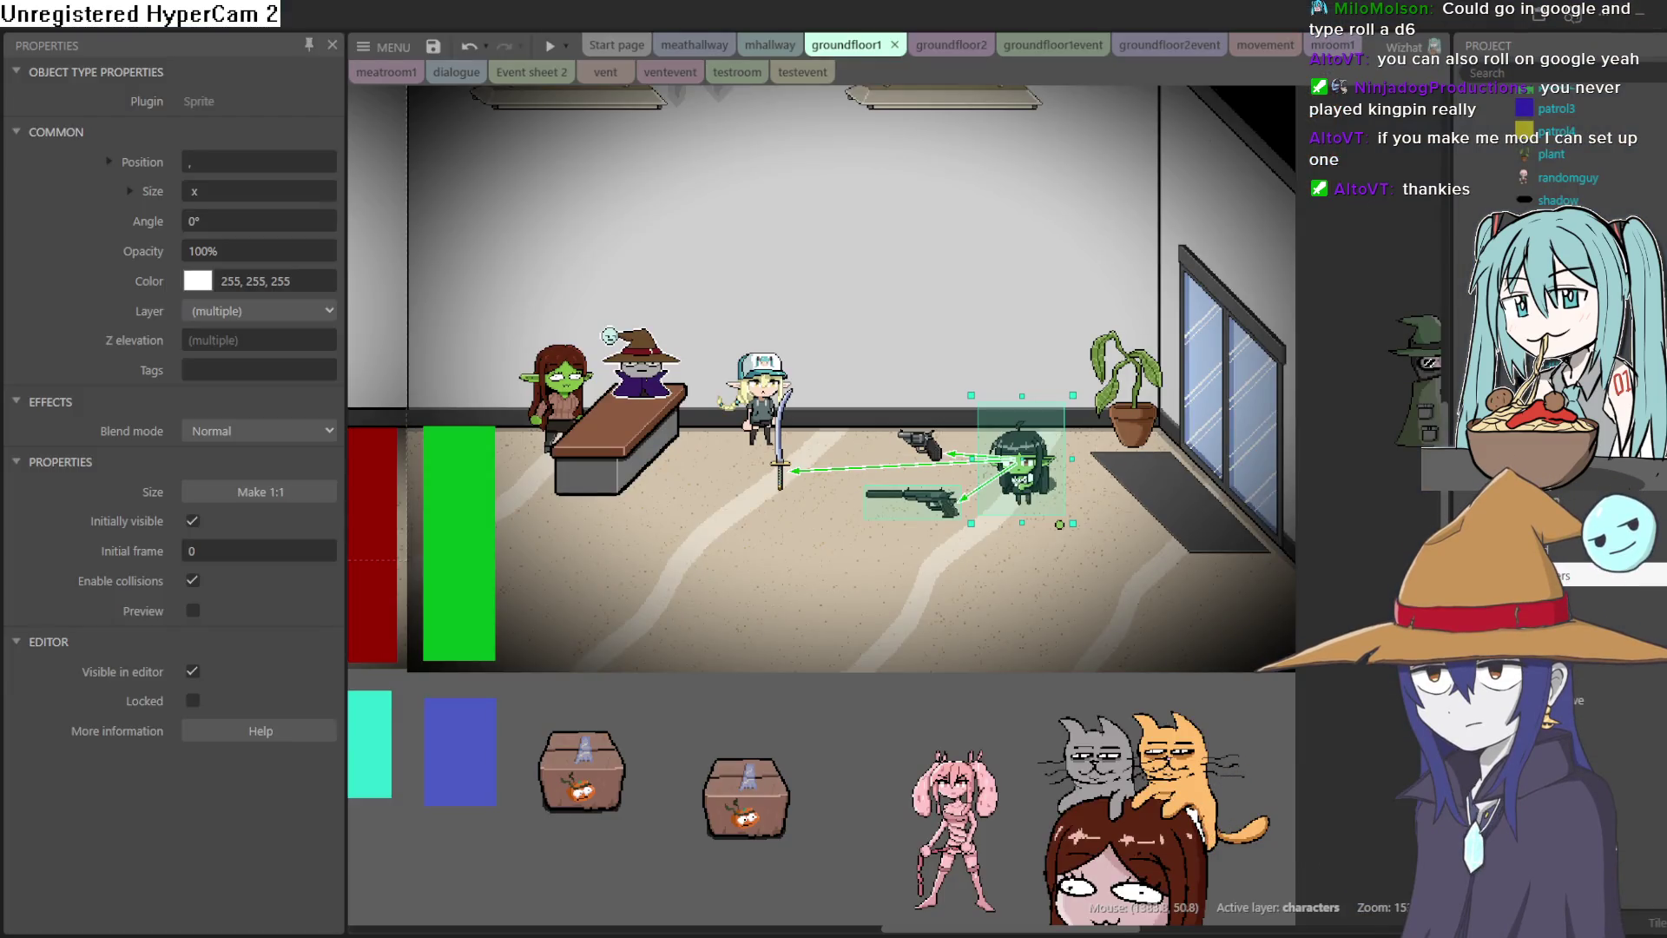
scroll(1000, 497, "up", 2)
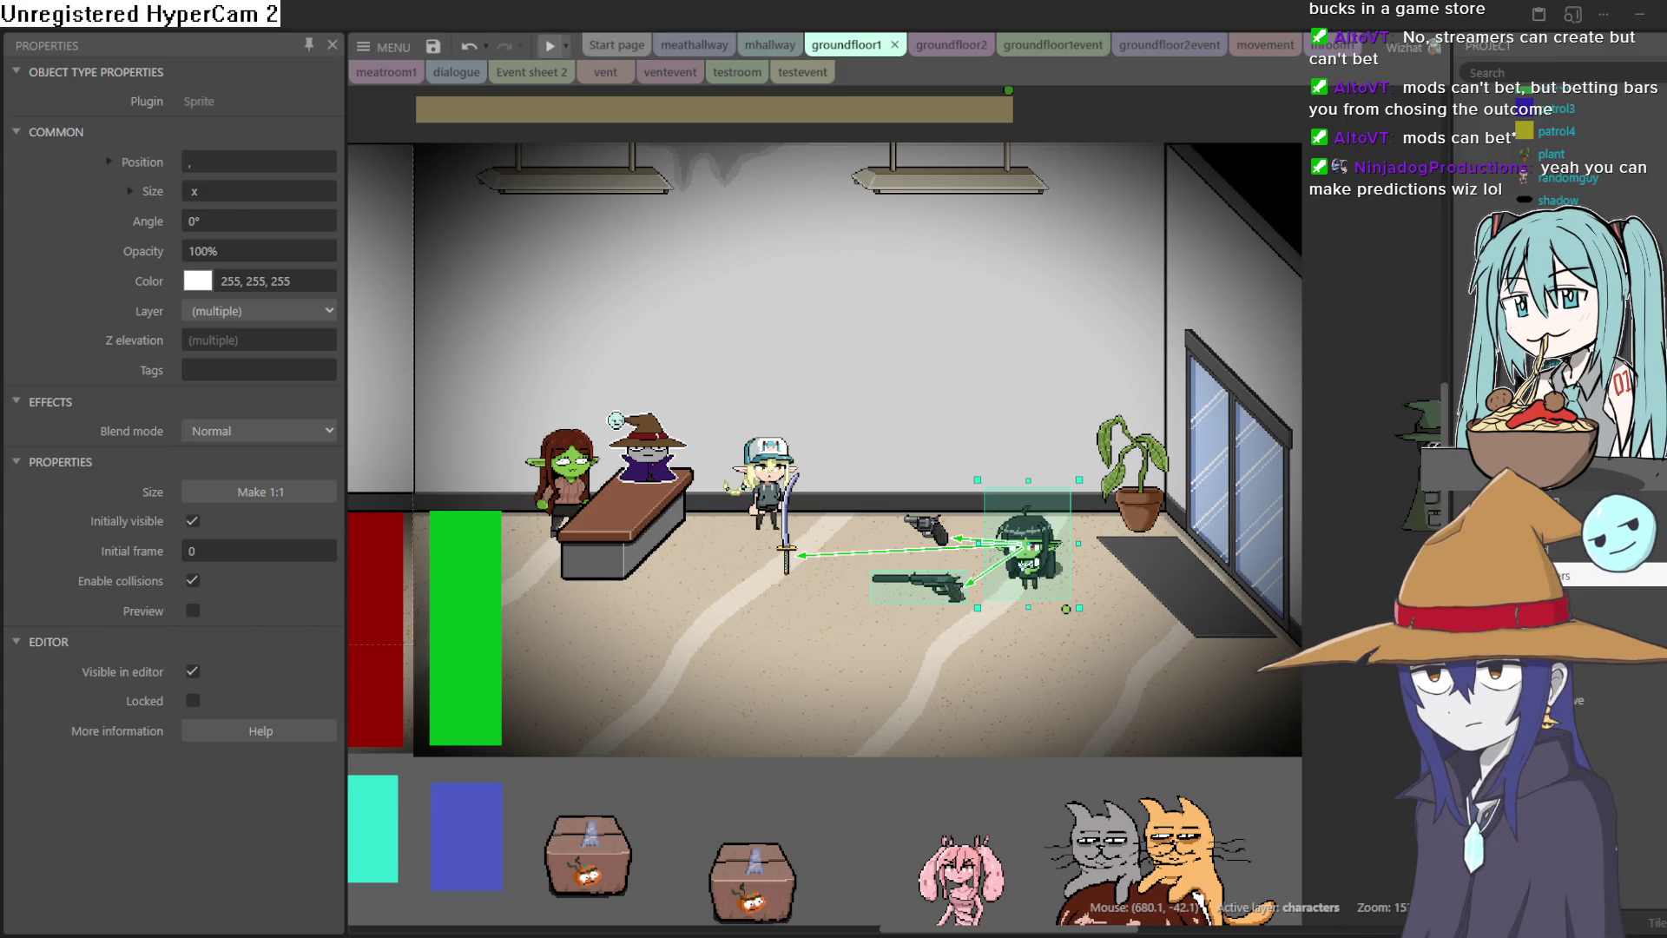
key("F5")
Crawl the prone rifle goblin left through the elevator hallway to the water cooler, then stand her up
key("Left")
key("Down")
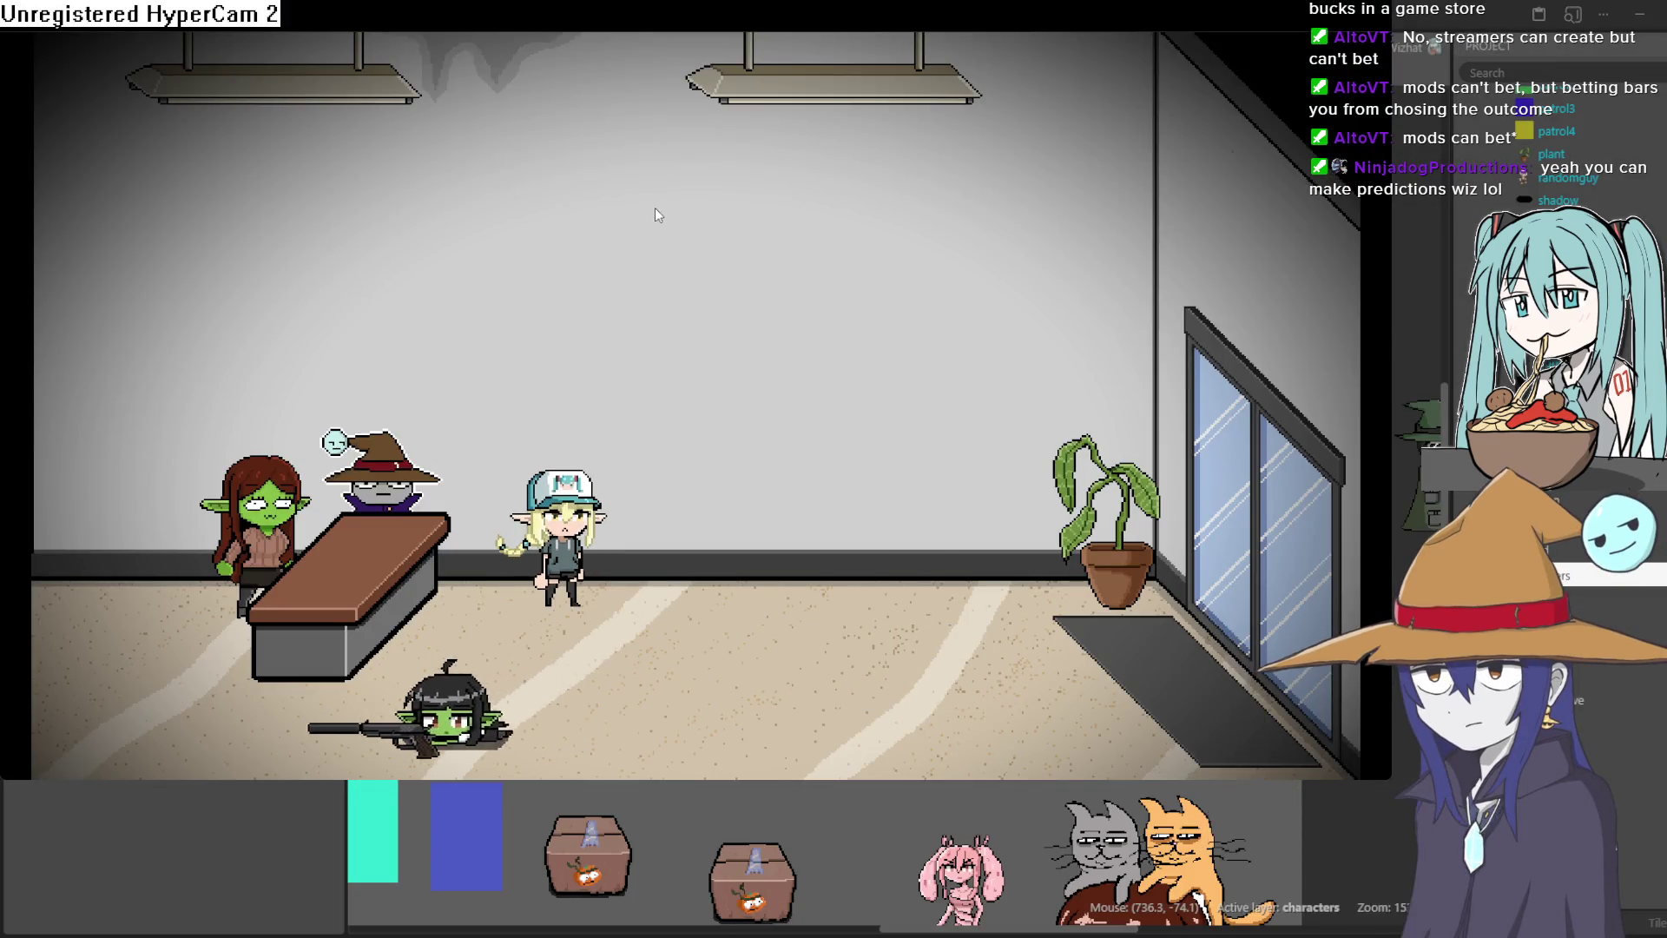
key("Up")
key("Left")
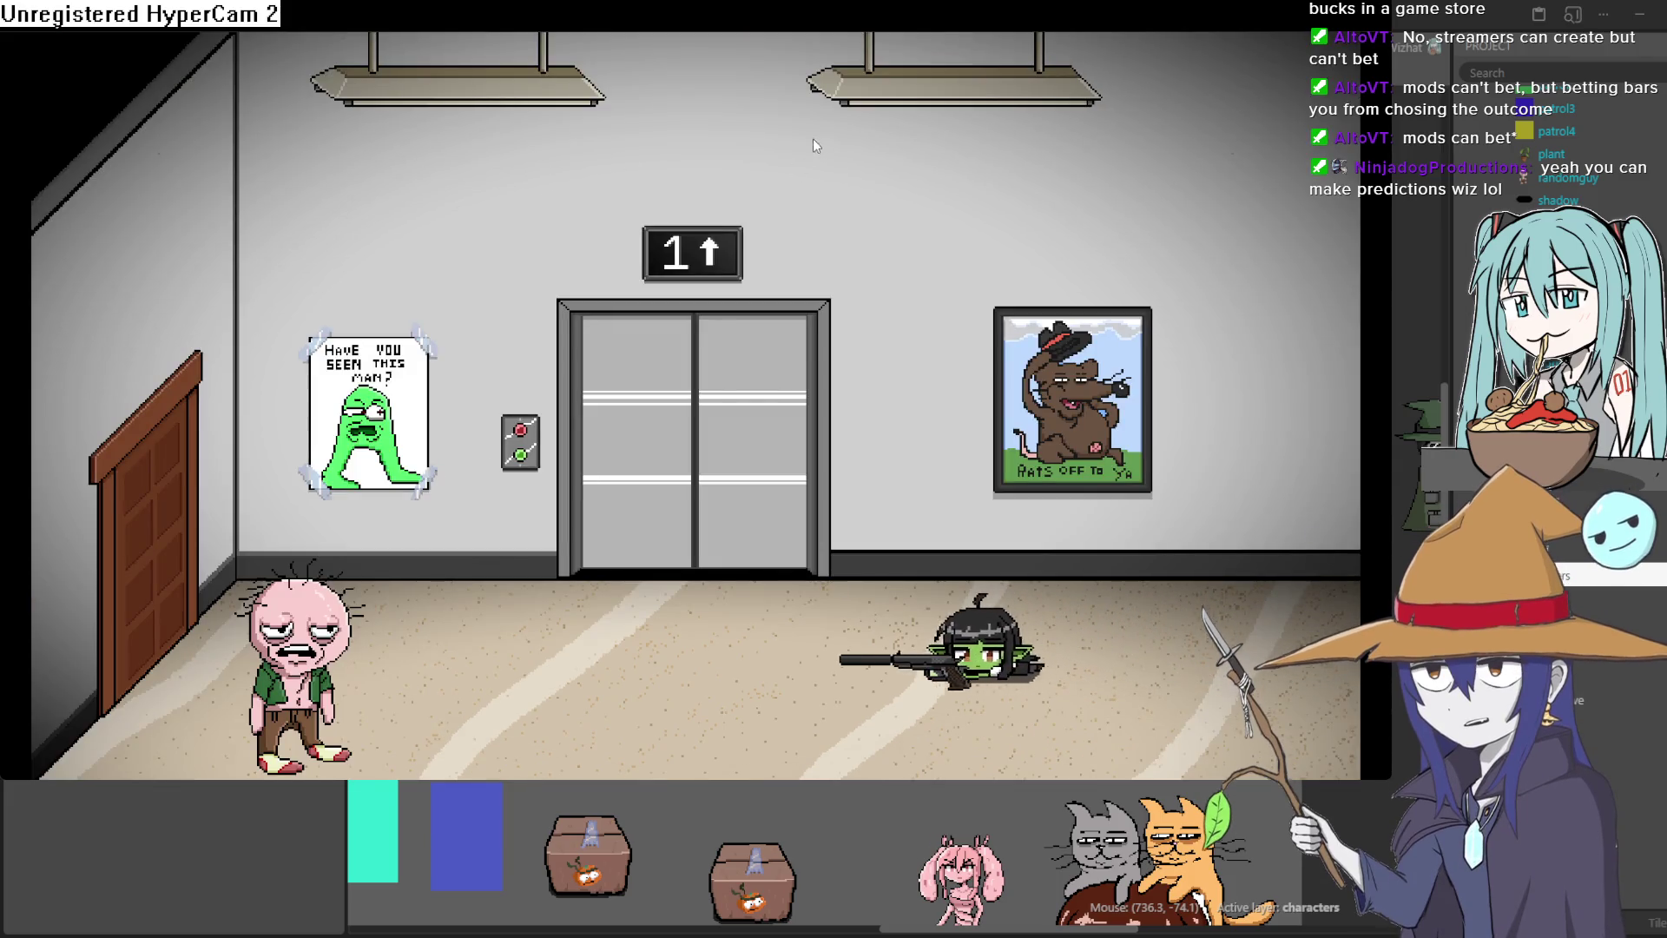
key("Up")
key("Left")
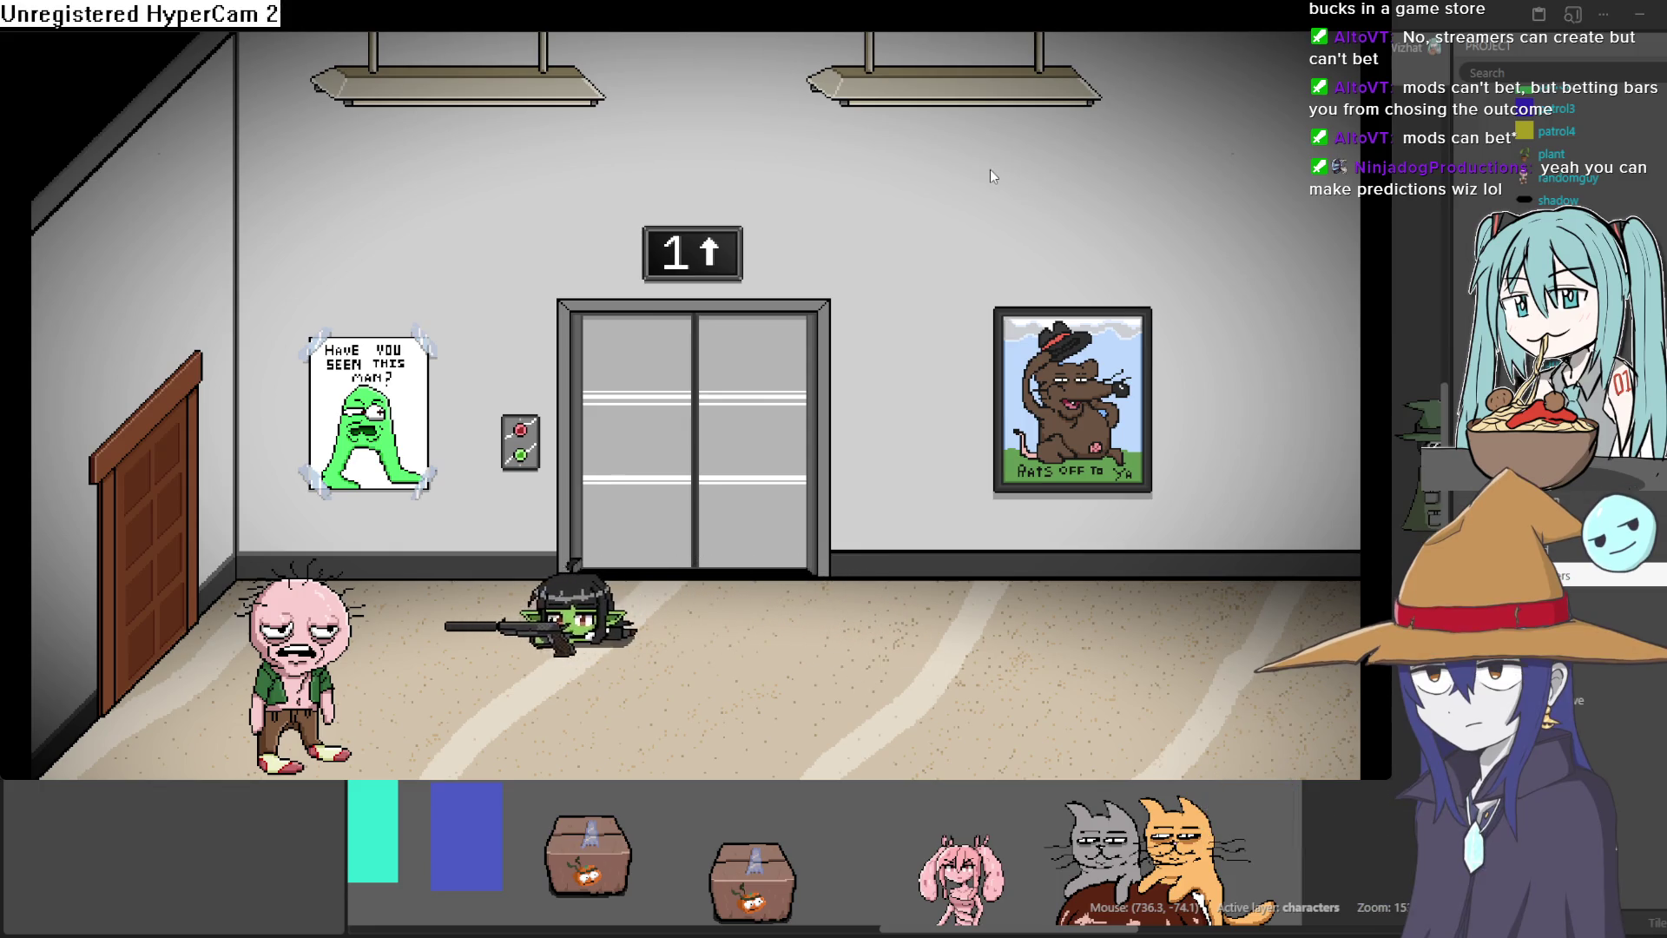
key("Left")
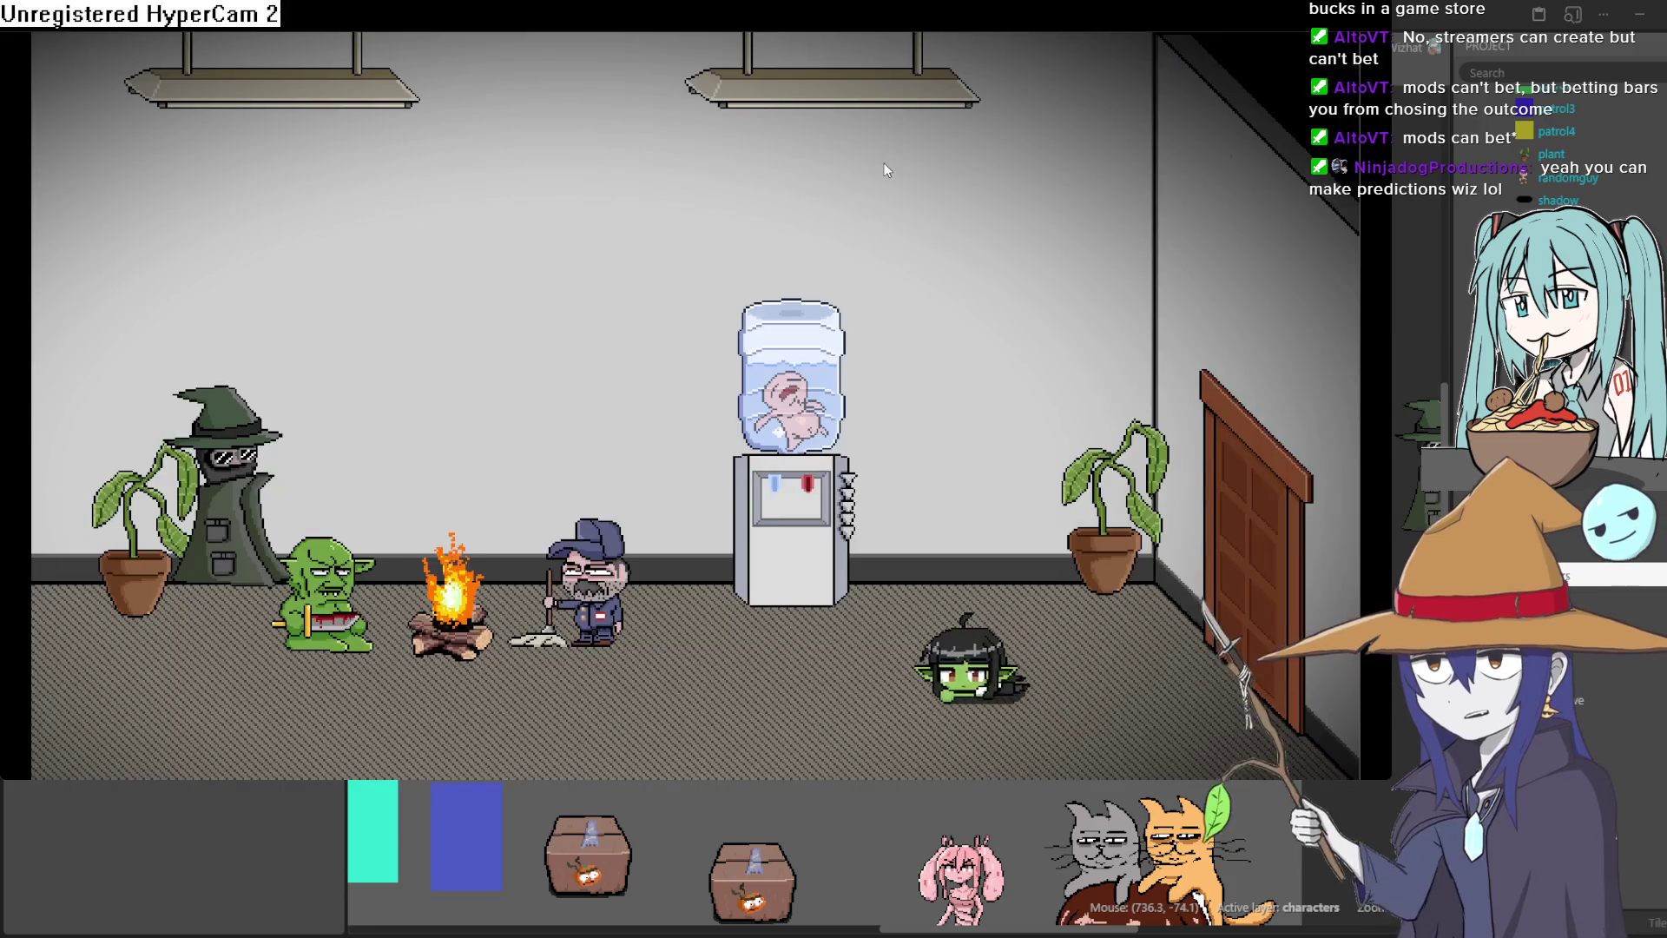
key("Right")
key("Up")
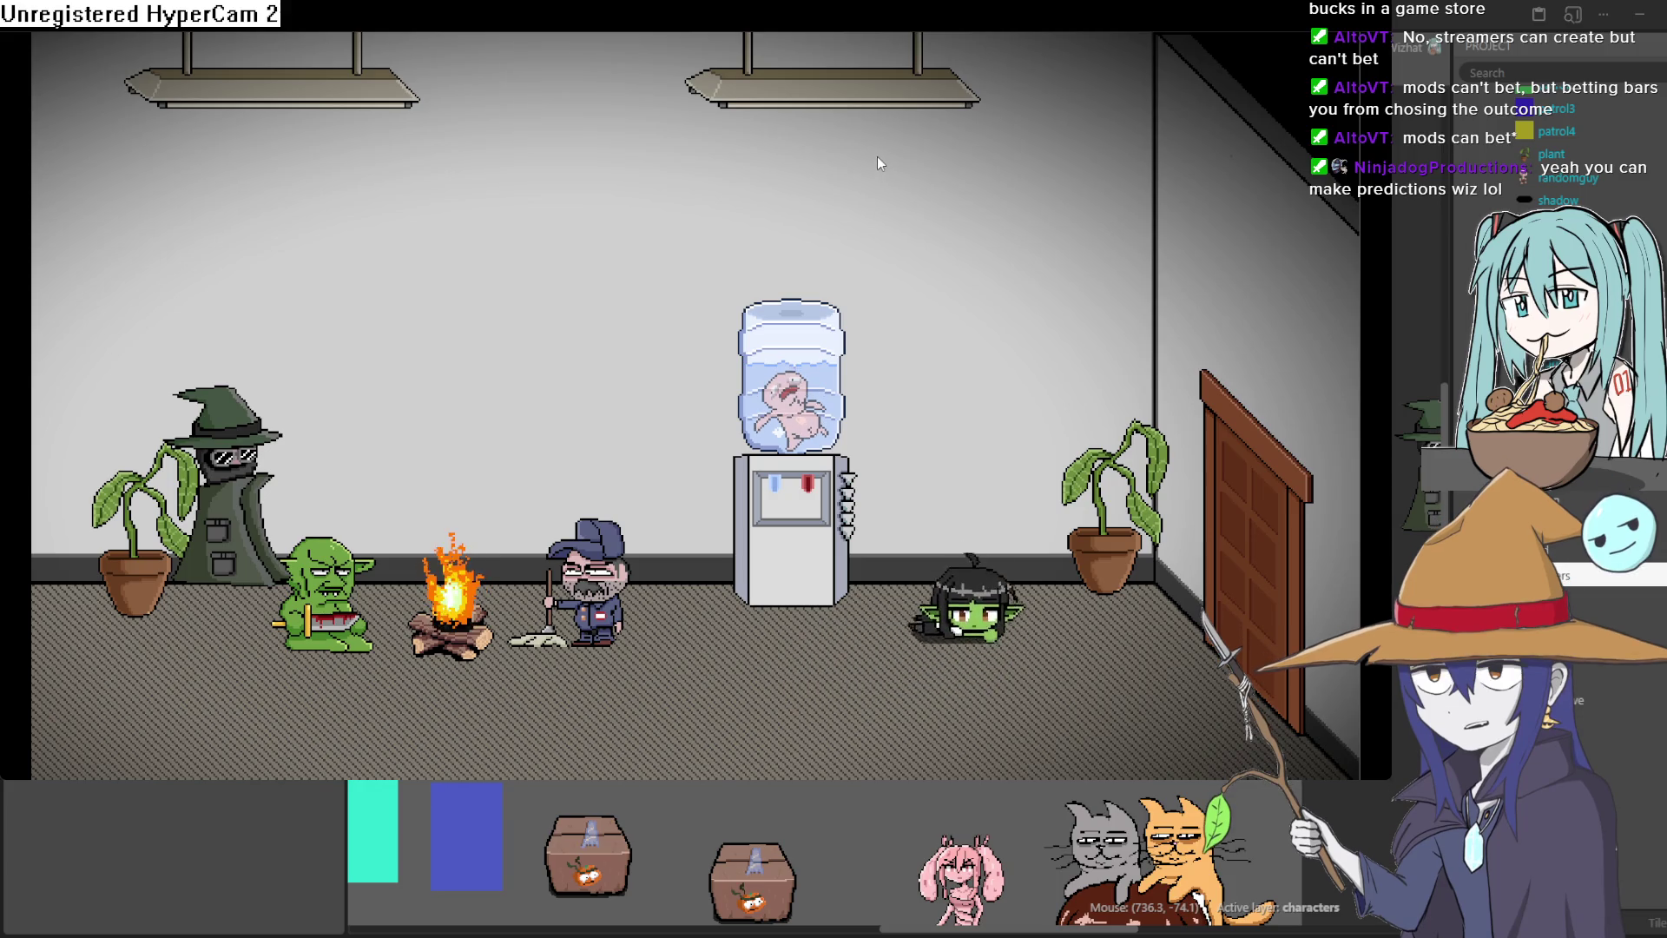
key("Left")
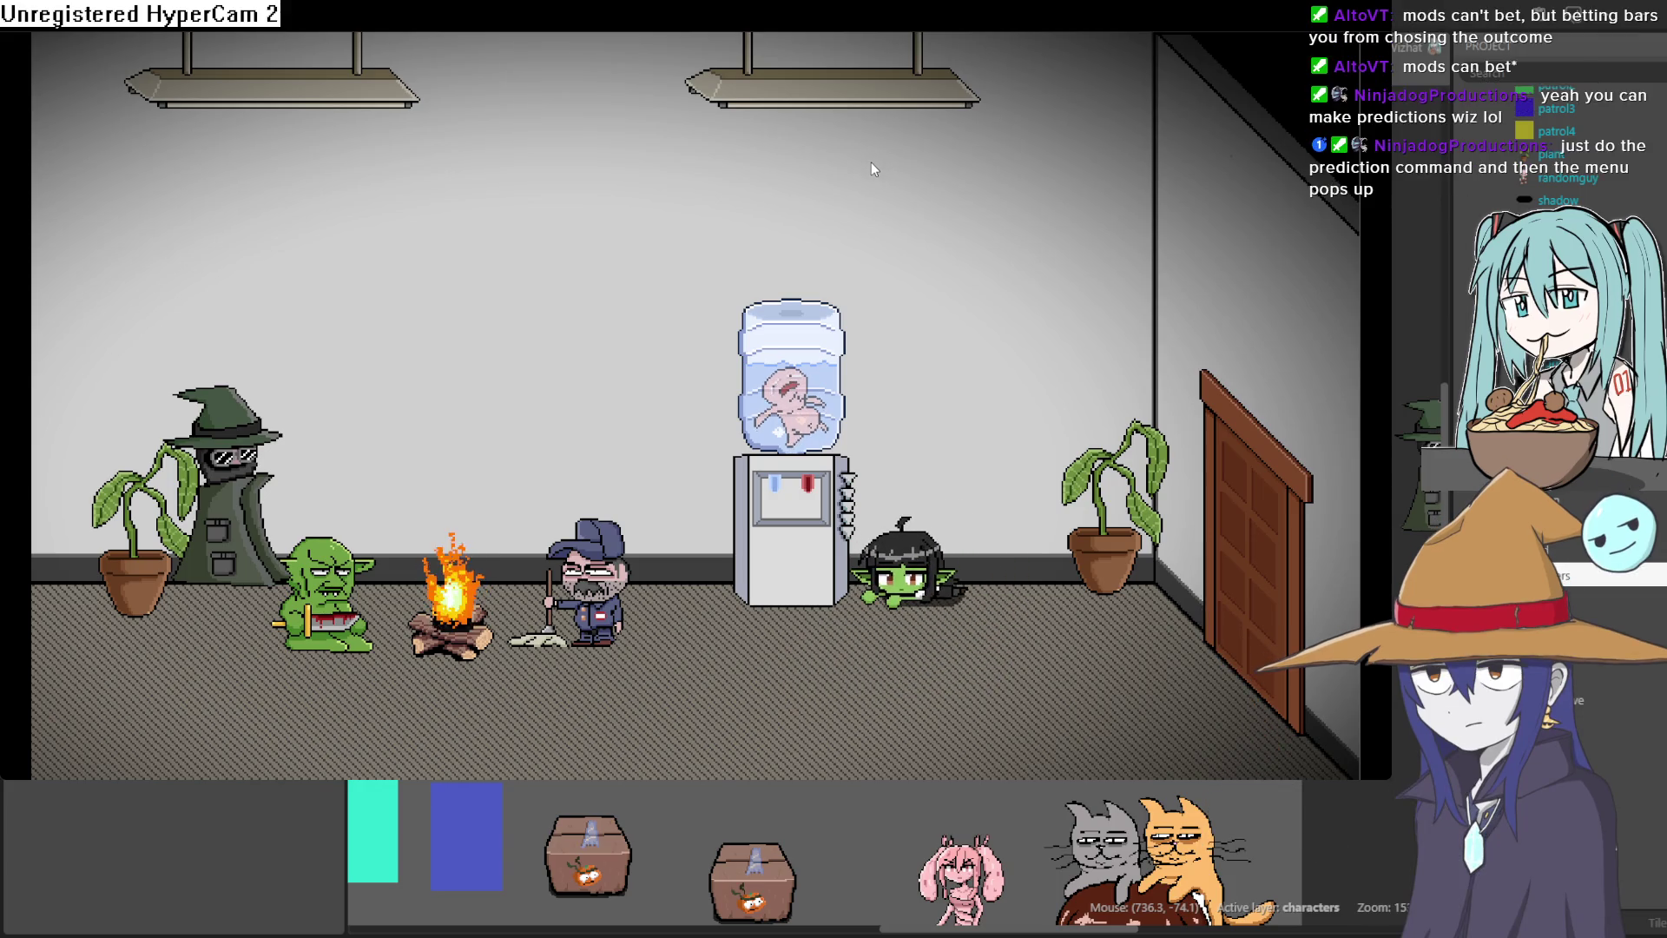
key("c")
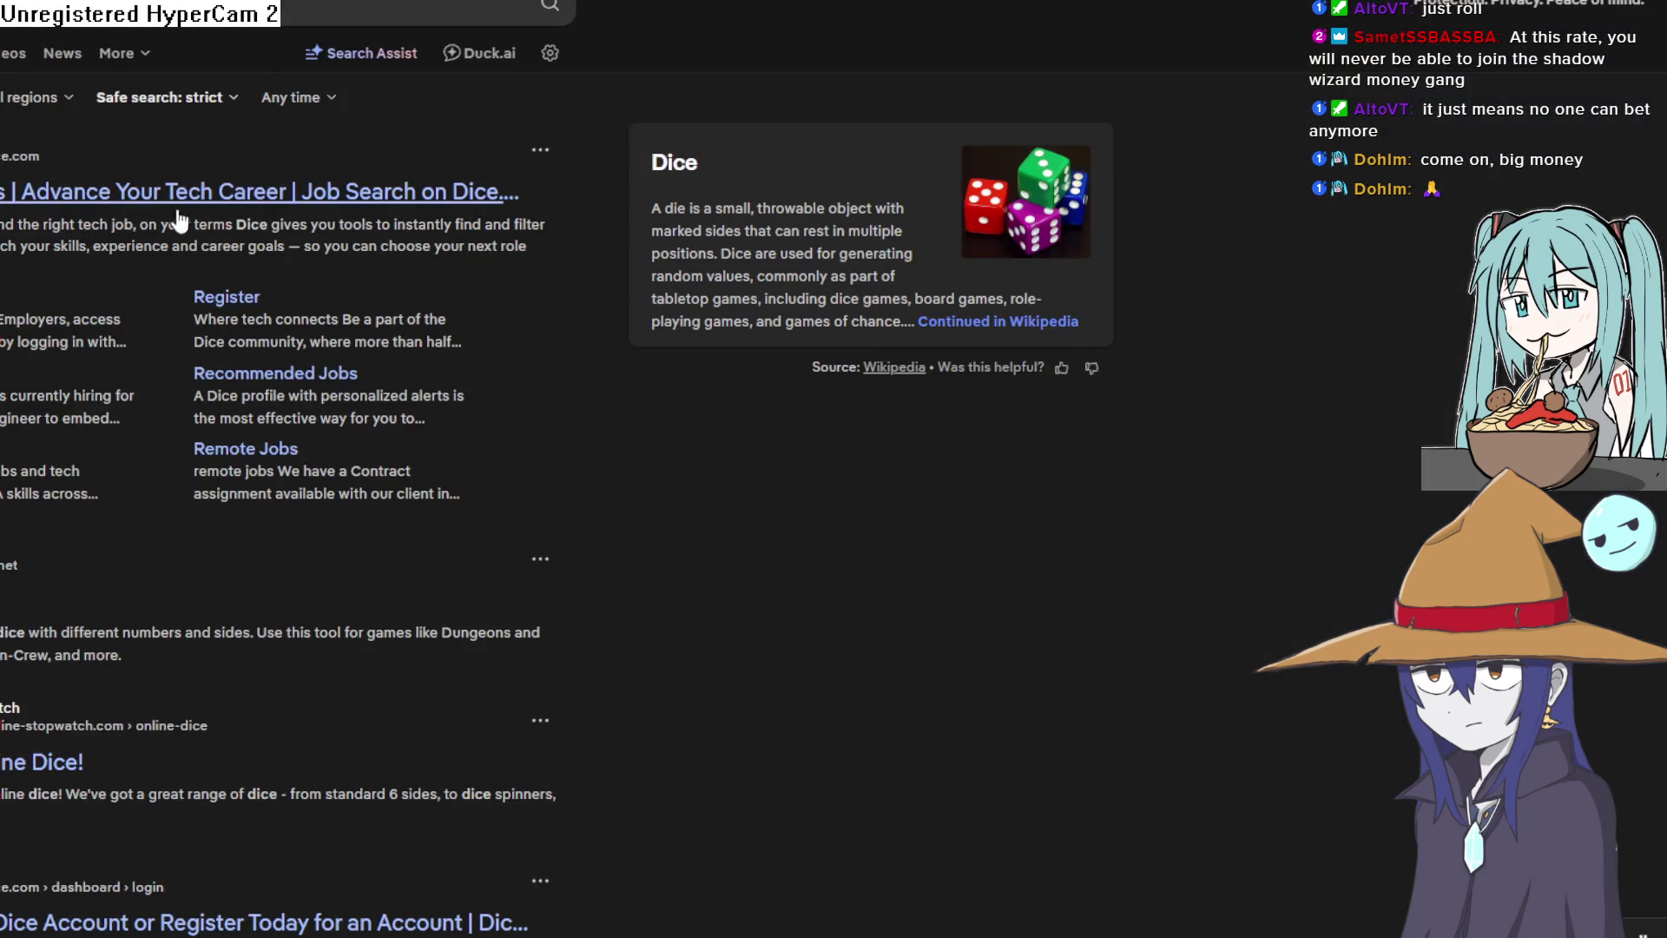
Open the online-stopwatch Roll a Die result from the dice search
left_click(42, 761)
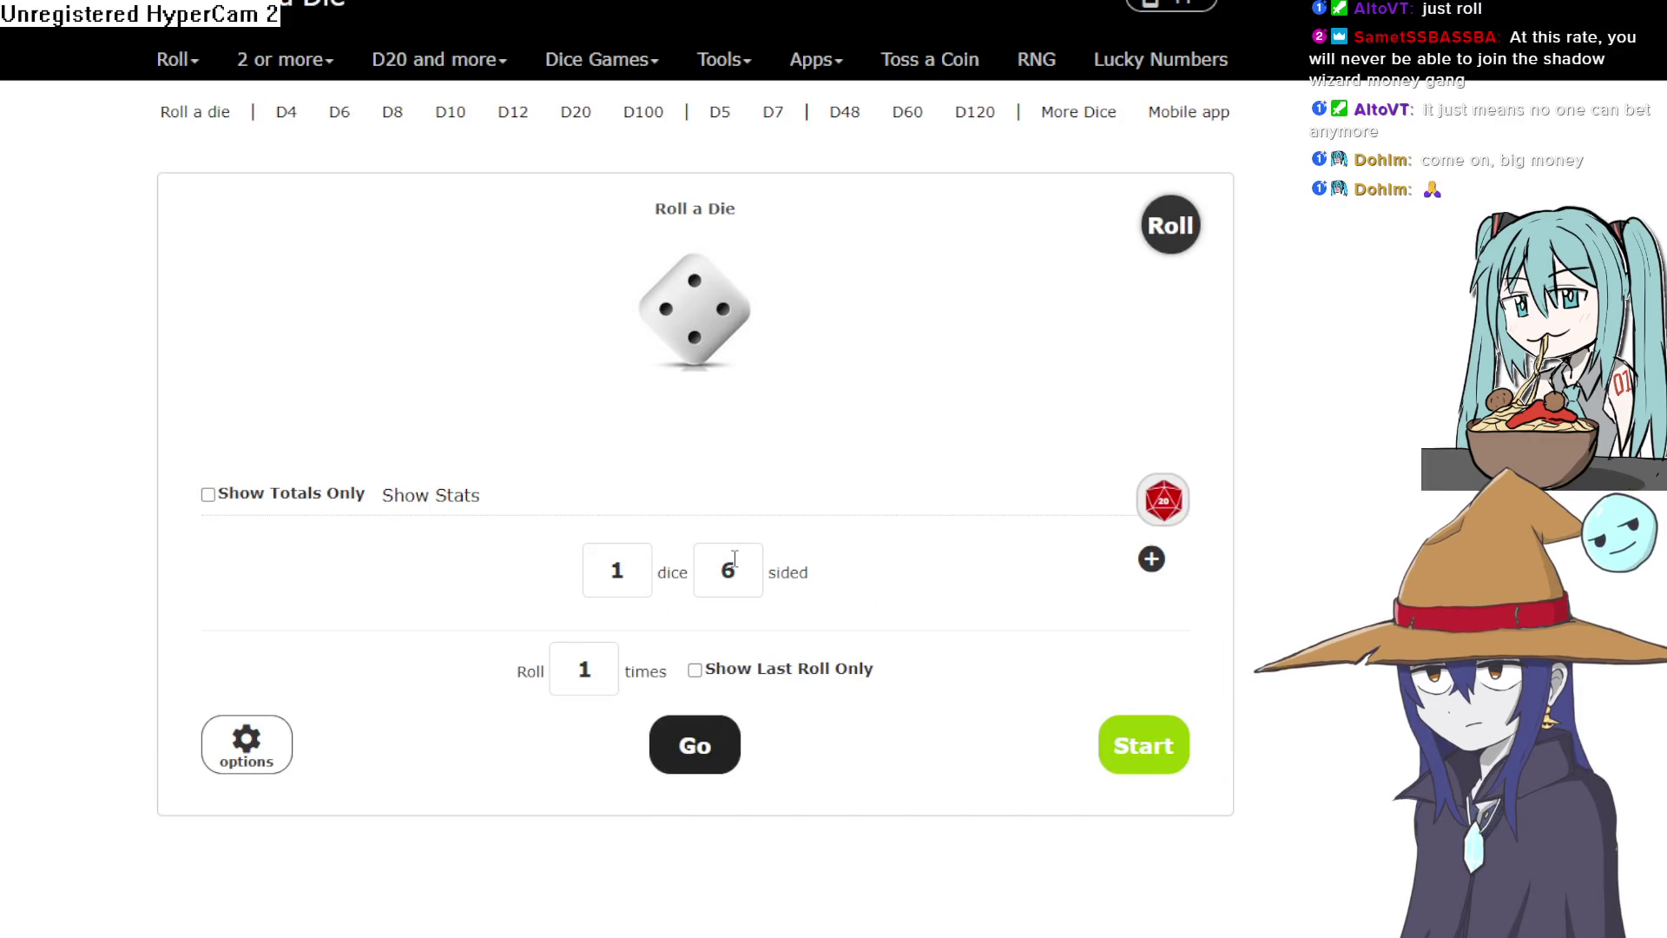
Set the die to 20 sides and roll it, landing on 17
key("ctrl+a")
type("20")
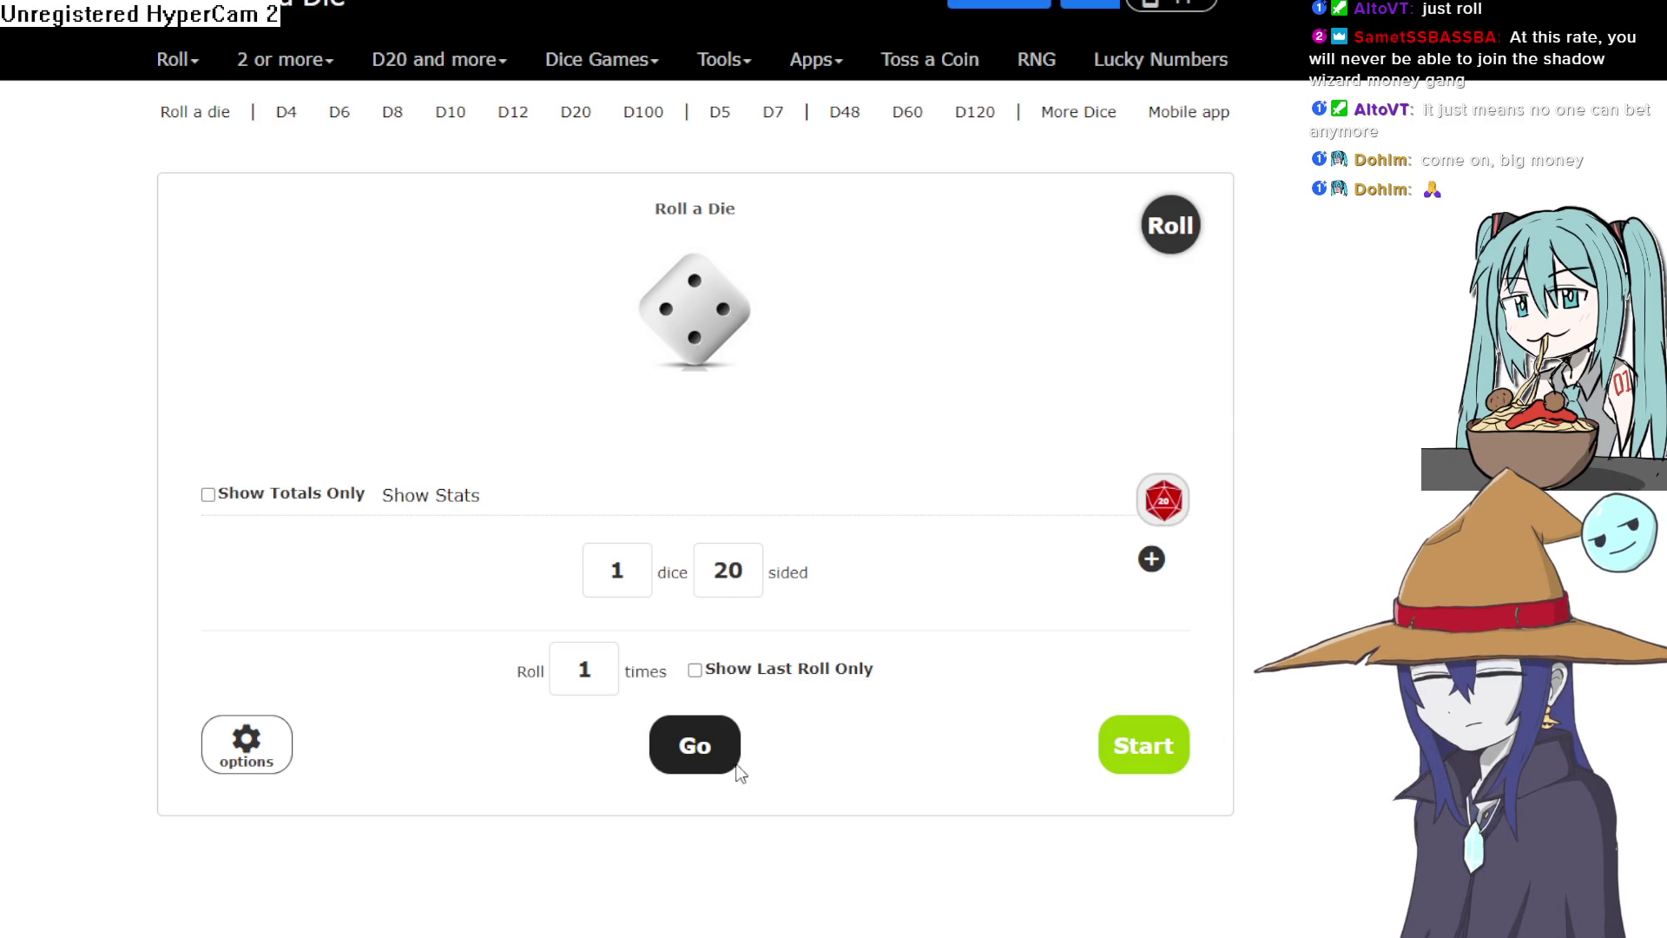
left_click(1164, 508)
left_click(976, 794)
left_click(690, 748)
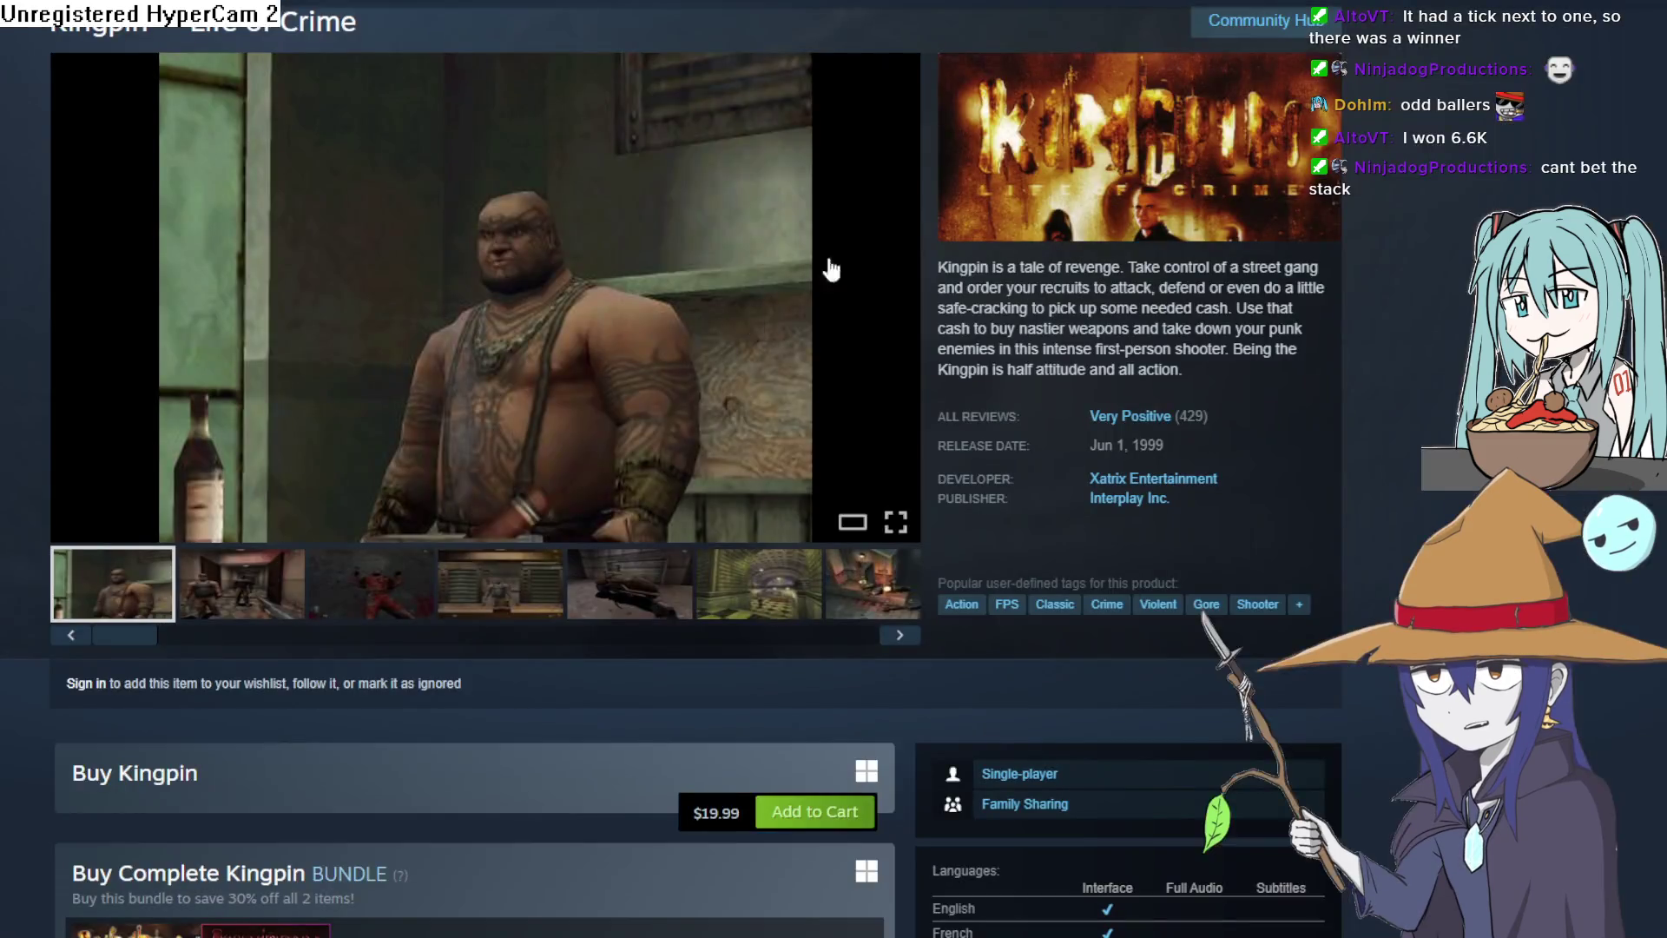
Step through the fourth, fifth and third thumbnails, then open screenshot 2 of 9 full size
left_click(521, 583)
left_click(674, 598)
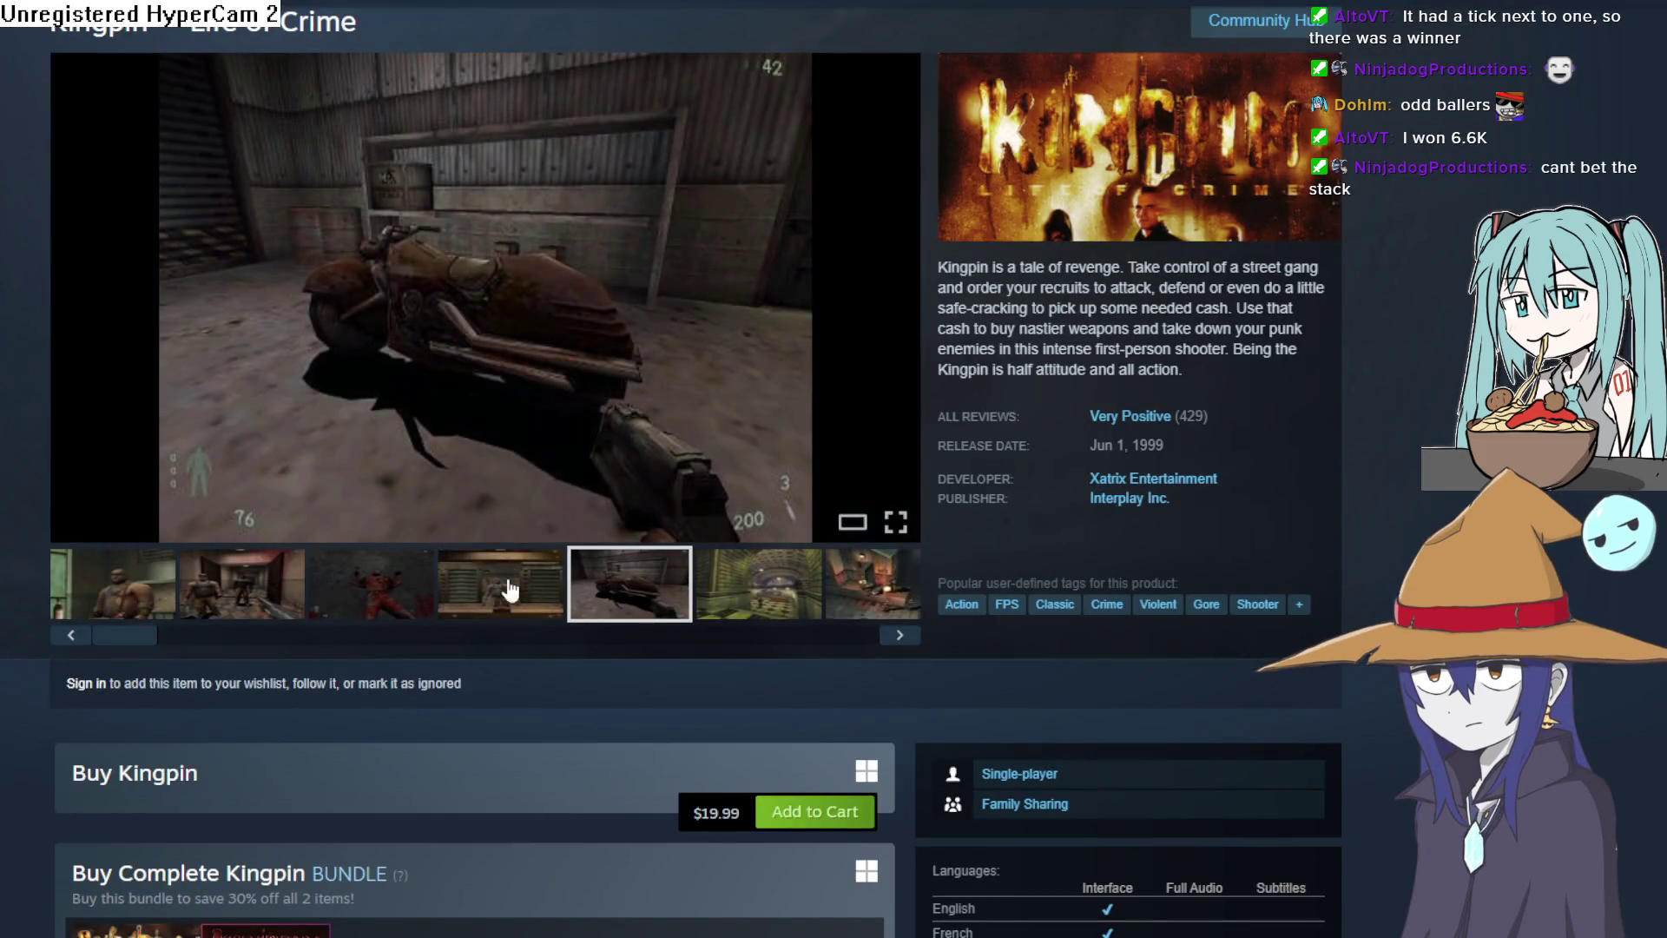
left_click(455, 588)
left_click(321, 584)
left_click(247, 599)
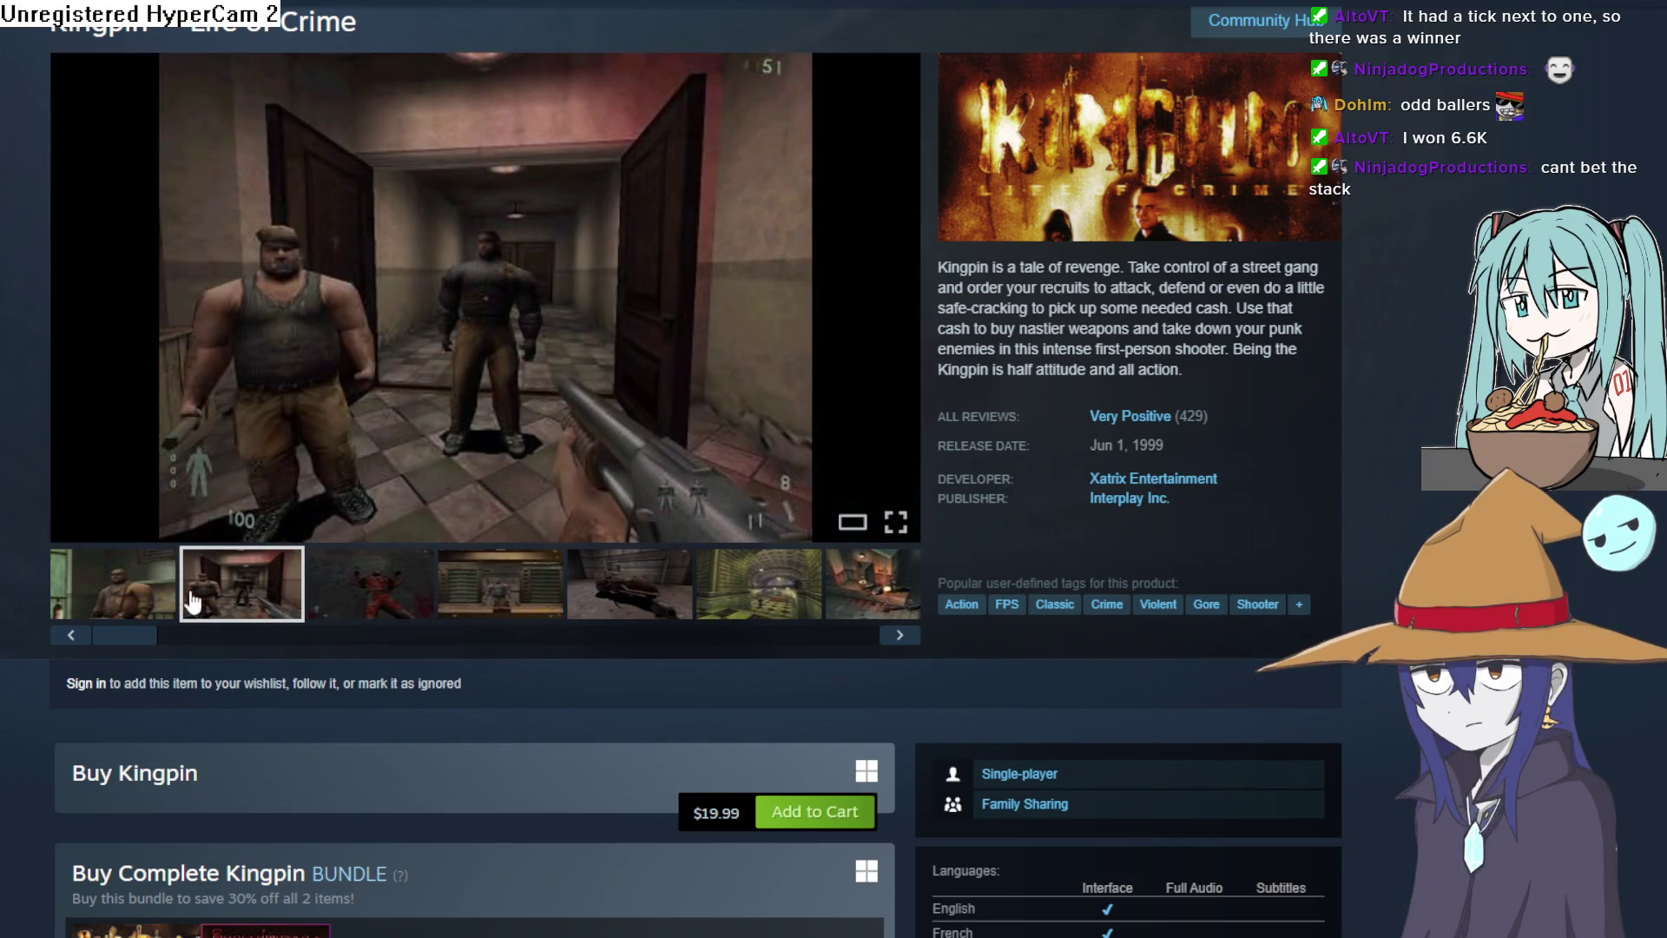
left_click(293, 305)
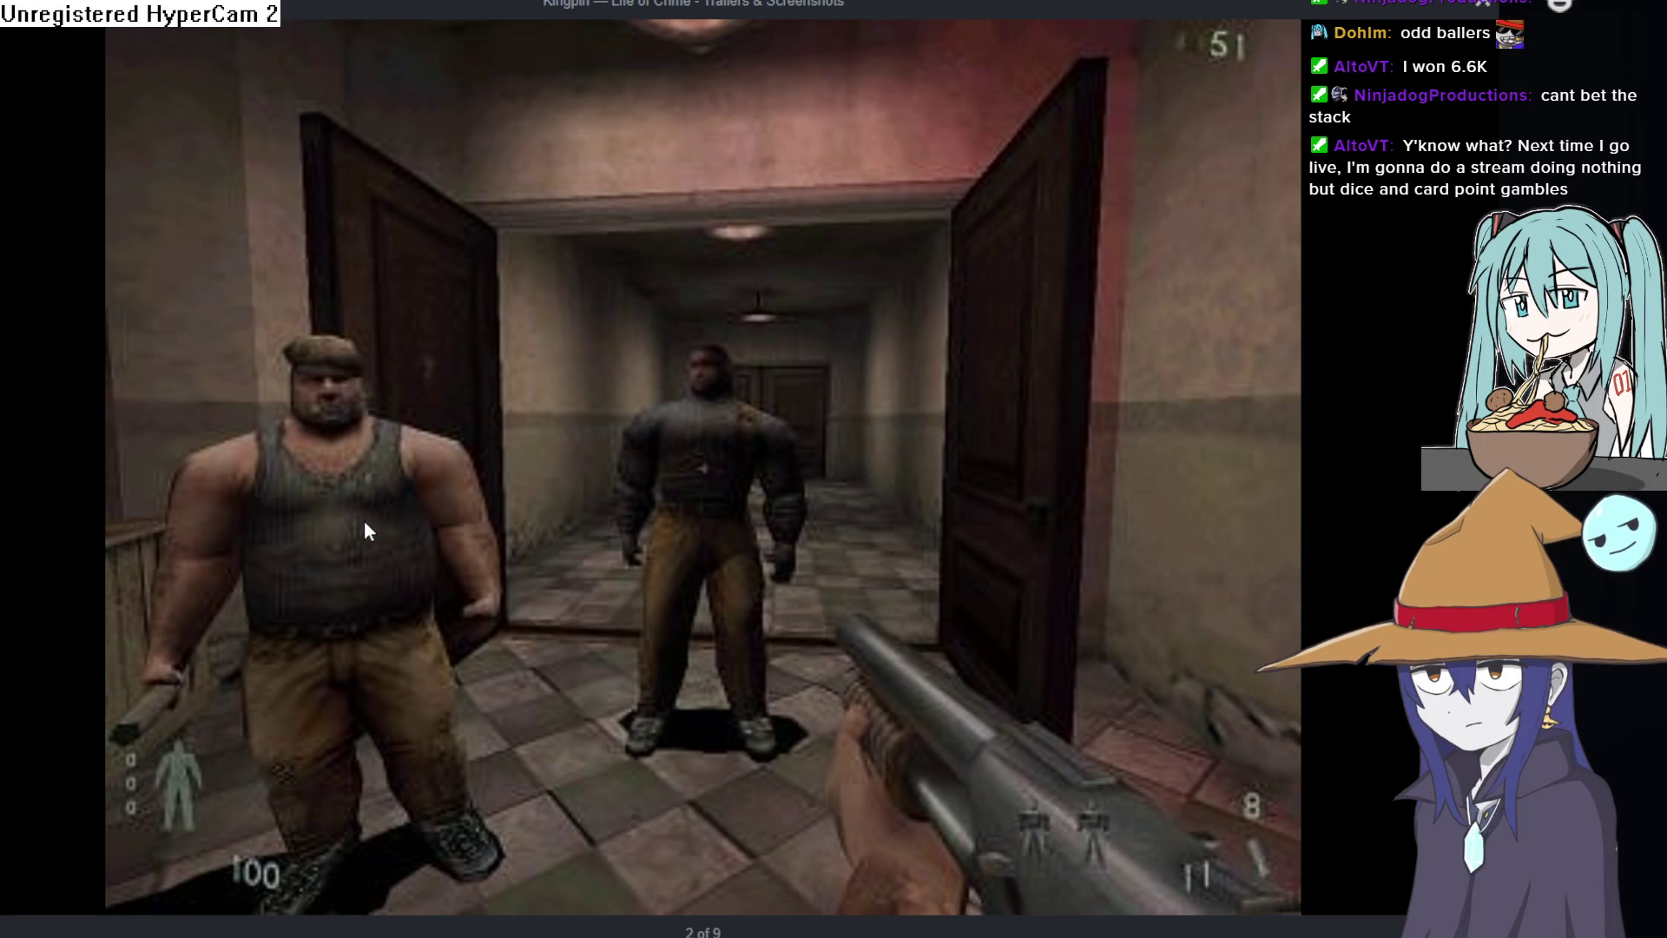
Close the full-size Kingpin screenshot viewer
left_click(1377, 372)
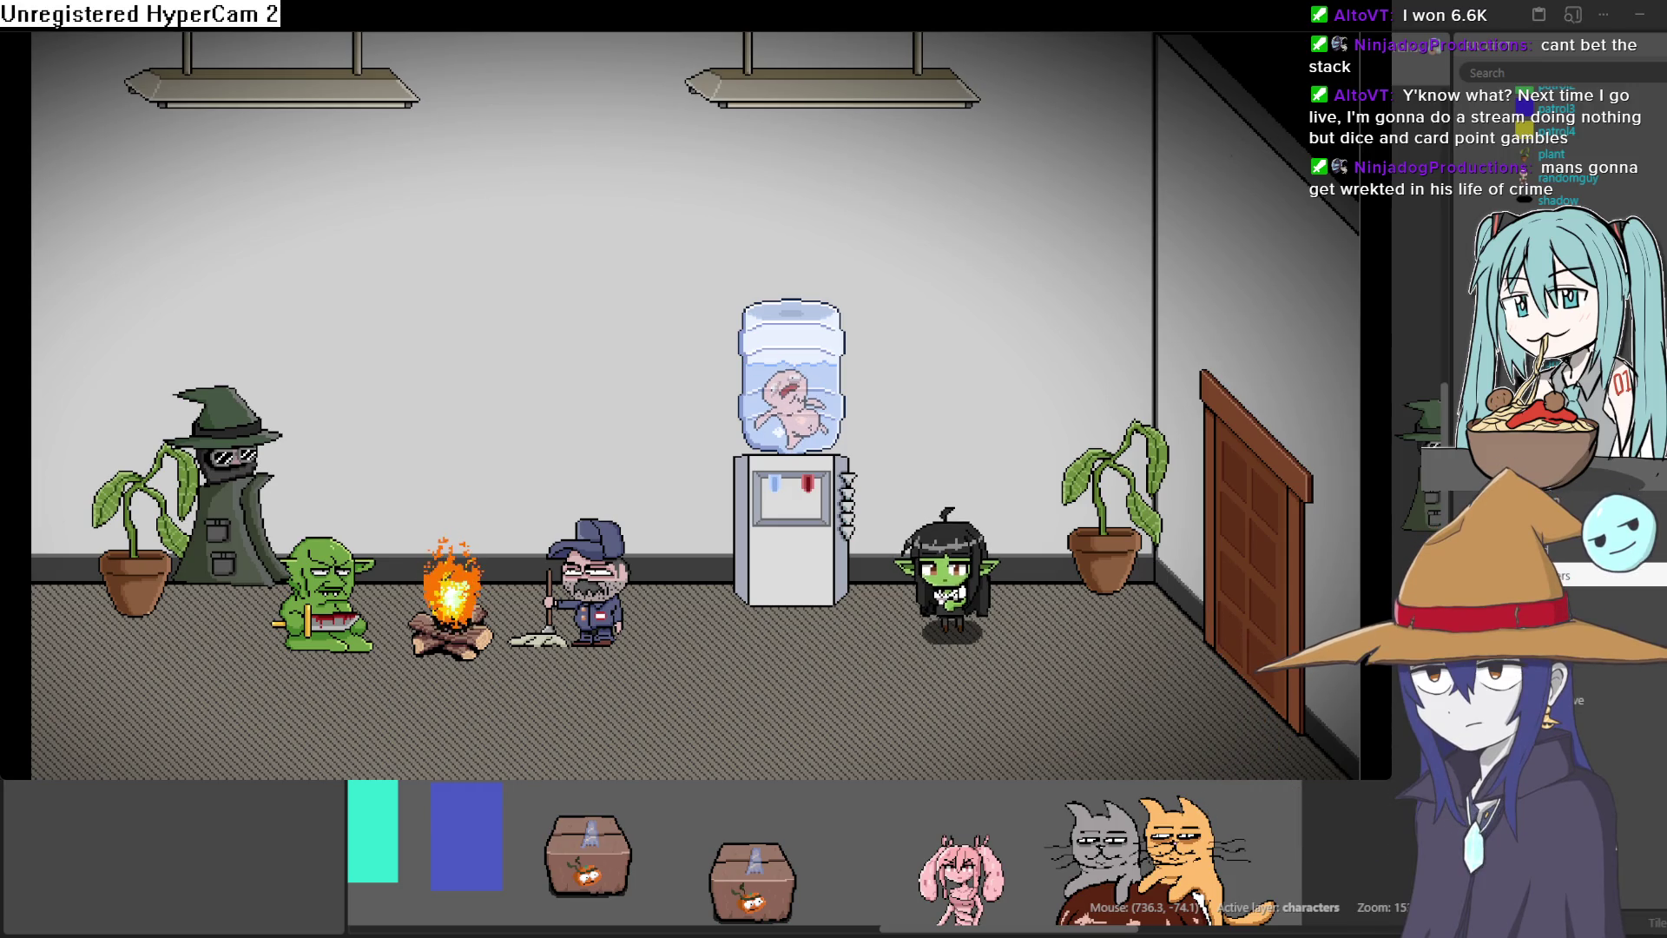
Close the running Construct 3 game preview window of the office room
left_click(1562, 39)
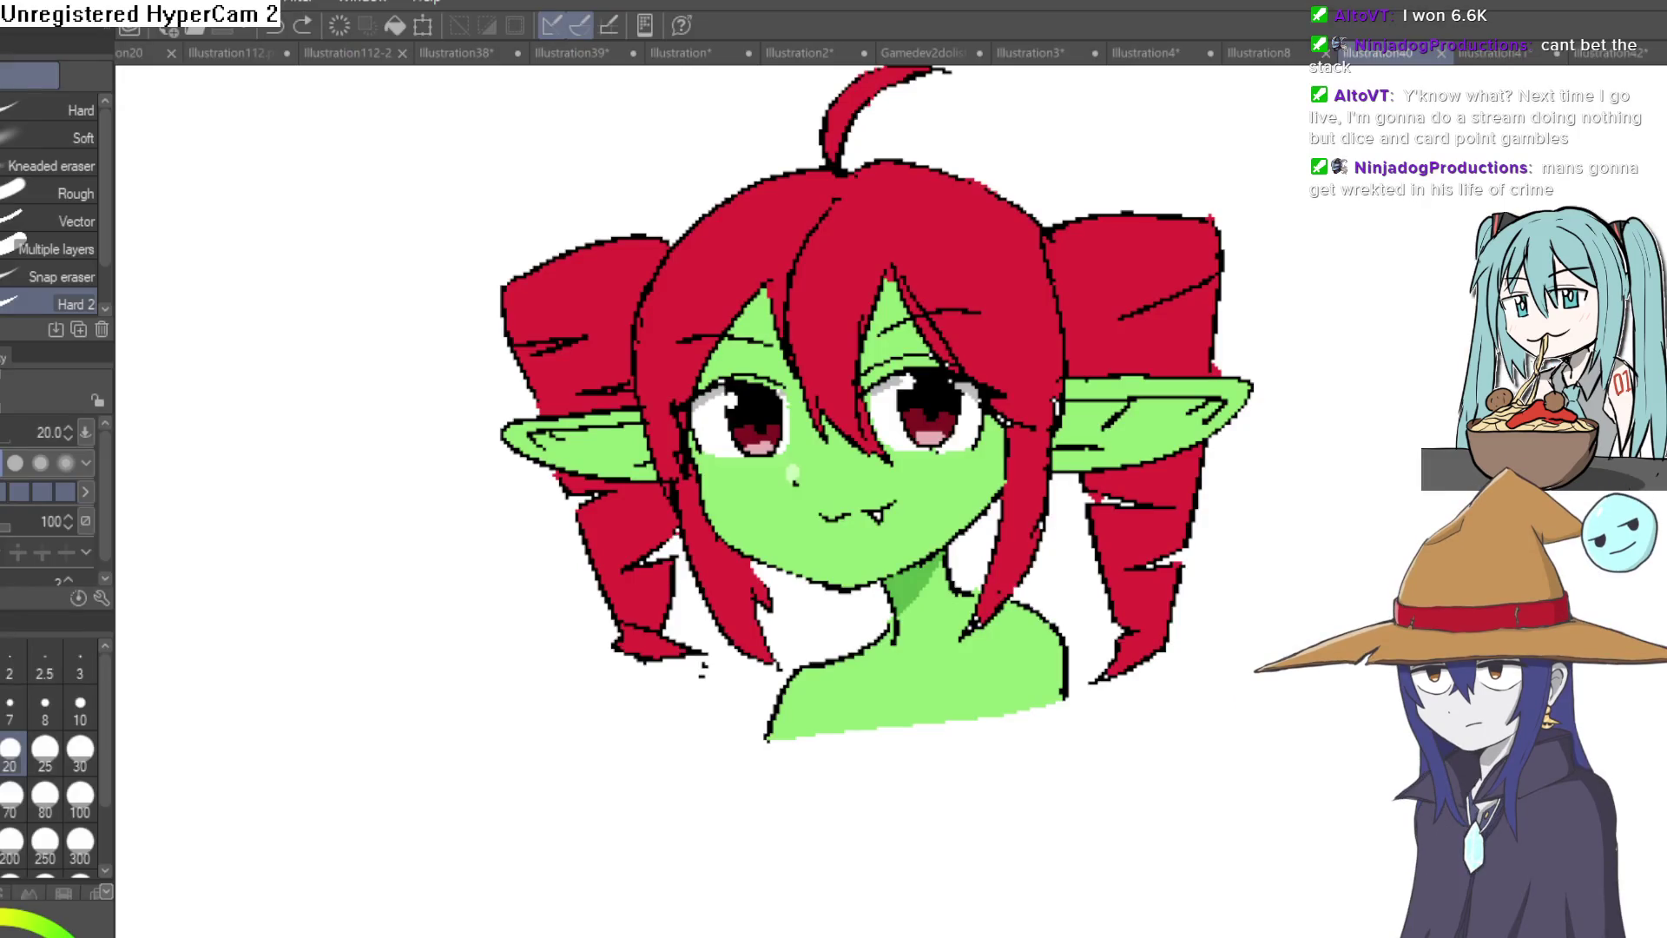